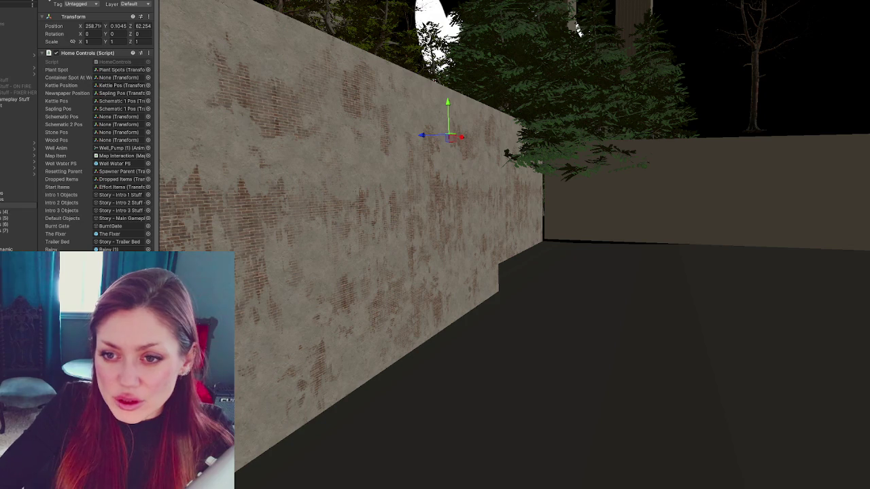
Step: Delete two unneeded objects from the Hierarchy
{"action": "left_click", "coordinate": [19, 204]}
{"action": "left_click", "coordinate": [20, 211]}
{"action": "key", "text": "F2"}
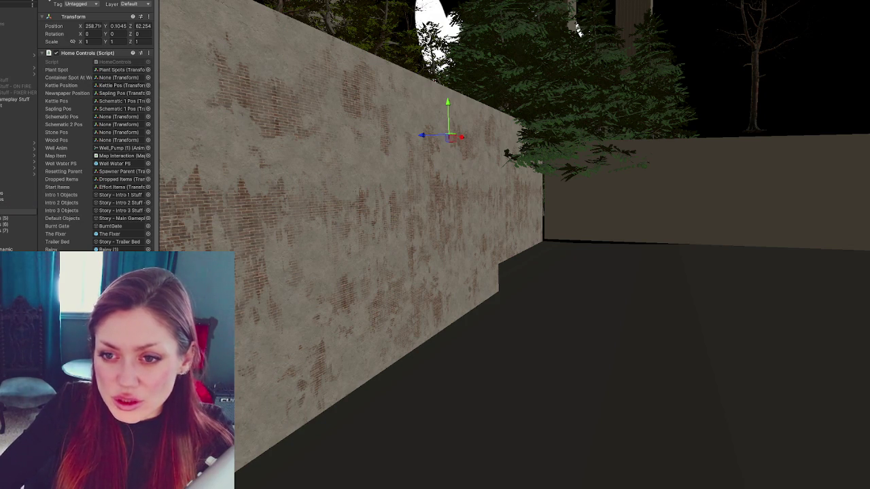
{"action": "left_click", "coordinate": [7, 225]}
{"action": "left_click", "coordinate": [7, 218], "text": "shift"}
{"action": "key", "text": "Delete"}
Step: Drag the Schematic 2 Pos and Wood Pos transforms into their empty Home Controls slots
{"action": "left_click", "coordinate": [119, 125]}
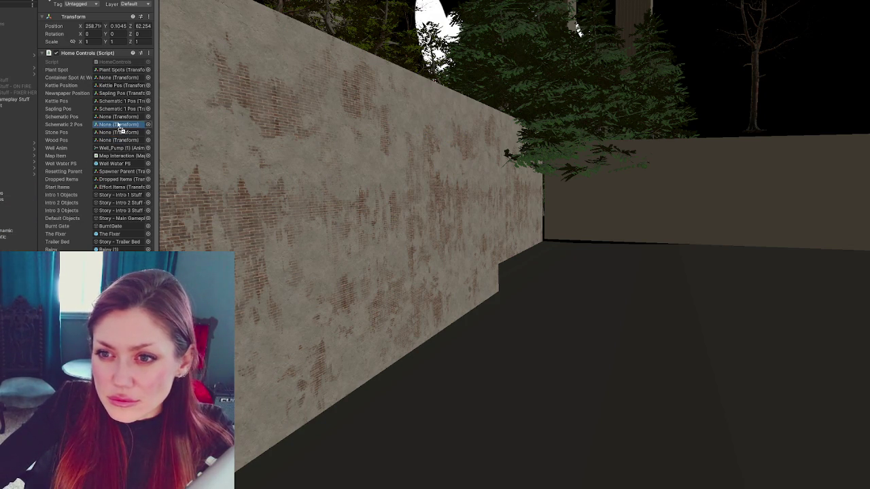
{"action": "left_click", "coordinate": [106, 133]}
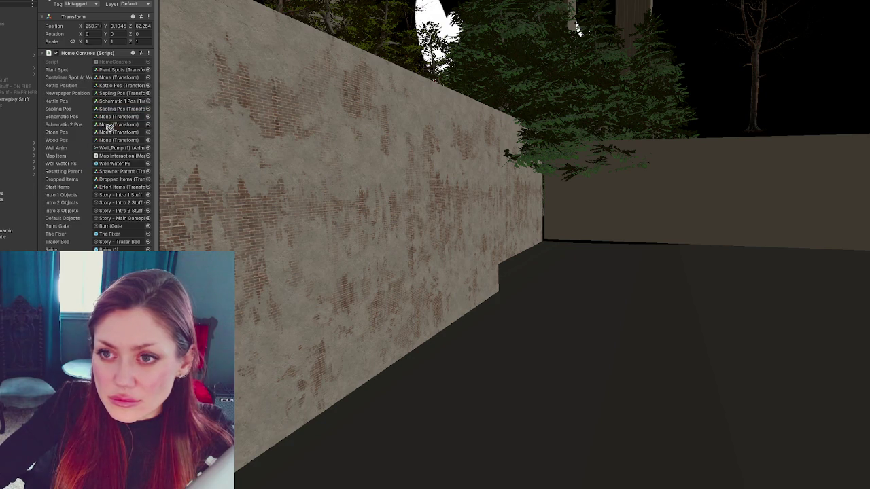
{"action": "left_click", "coordinate": [117, 126]}
{"action": "left_click_drag", "start_coordinate": [117, 127], "coordinate": [125, 142]}
{"action": "left_click", "coordinate": [19, 180]}
{"action": "left_click_drag", "start_coordinate": [19, 180], "coordinate": [115, 100]}
Step: Check the Schematic, Newspaper and Kettle slot references, then frame the fenced garden in the Scene
{"action": "left_click", "coordinate": [112, 118]}
{"action": "left_click", "coordinate": [114, 125]}
{"action": "left_click", "coordinate": [117, 93]}
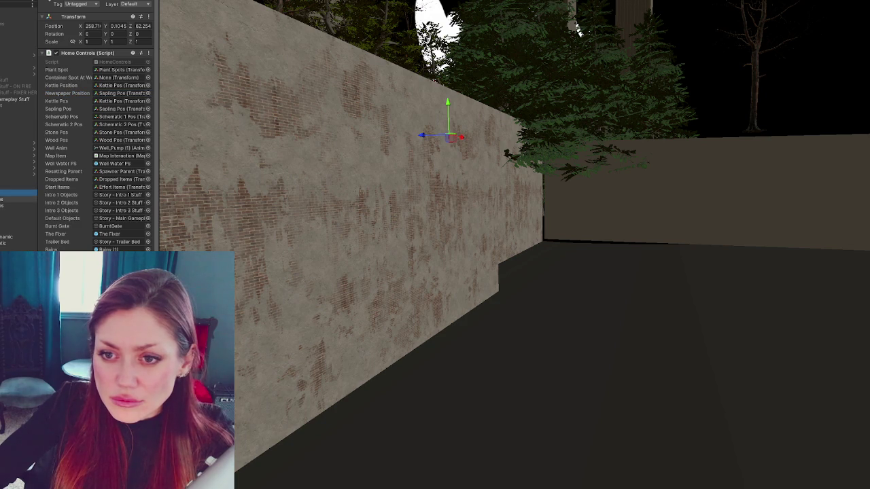
{"action": "left_click", "coordinate": [116, 86]}
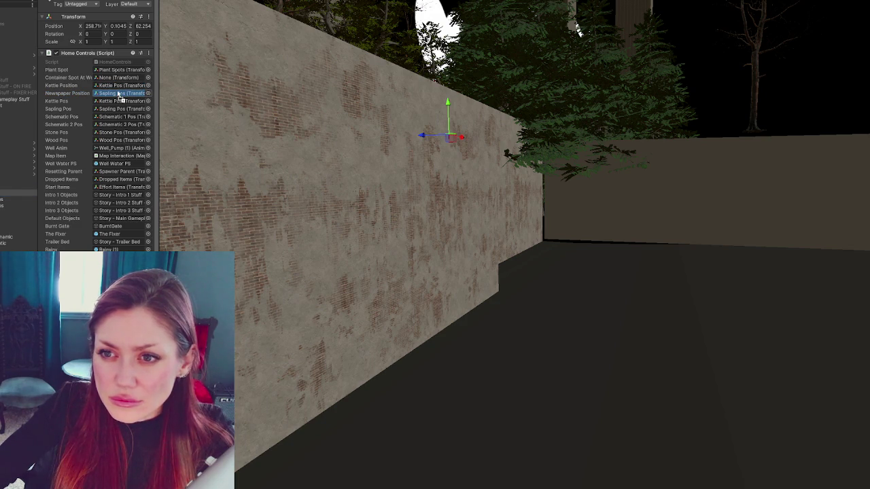
{"action": "left_click", "coordinate": [19, 193]}
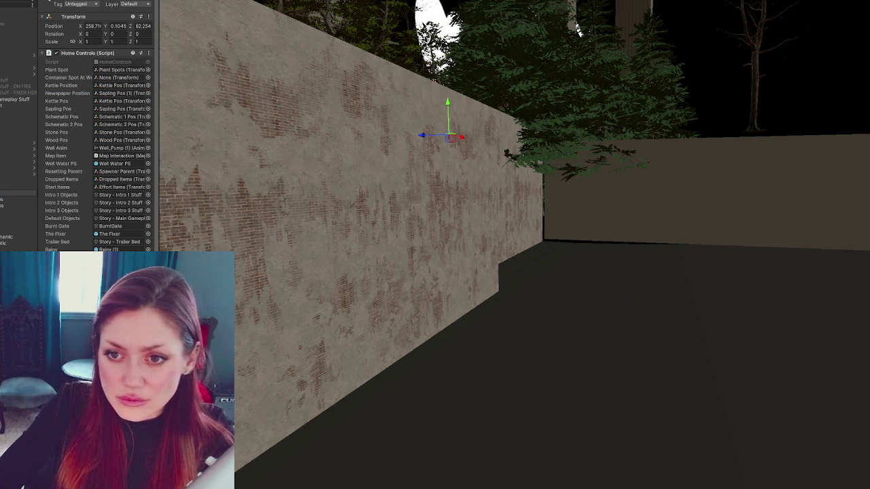
{"action": "key", "text": "f"}
{"action": "mouse_move", "coordinate": [379, 209]}
{"action": "left_mouse_down"}
{"action": "mouse_move", "coordinate": [394, 206]}
{"action": "mouse_move", "coordinate": [397, 238]}
{"action": "left_mouse_up"}
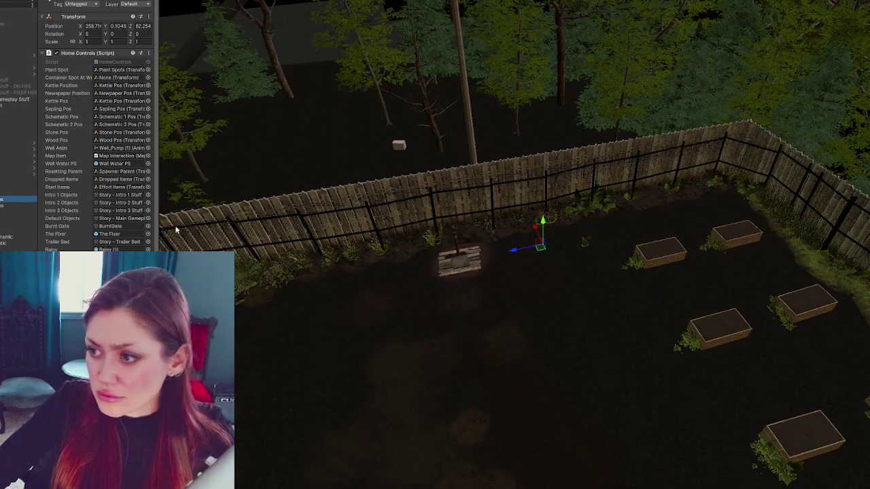
Step: Move one marker further into the garden and another toward its lower left
{"action": "mouse_move", "coordinate": [540, 243]}
{"action": "left_mouse_down"}
{"action": "mouse_move", "coordinate": [575, 311]}
{"action": "mouse_move", "coordinate": [646, 310]}
{"action": "left_mouse_up"}
{"action": "key", "text": "e"}
{"action": "left_click", "coordinate": [16, 206]}
{"action": "key", "text": "w"}
{"action": "mouse_move", "coordinate": [541, 235]}
{"action": "left_mouse_down"}
{"action": "mouse_move", "coordinate": [557, 330]}
{"action": "mouse_move", "coordinate": [285, 384]}
{"action": "left_mouse_up"}
{"action": "key", "text": "e"}
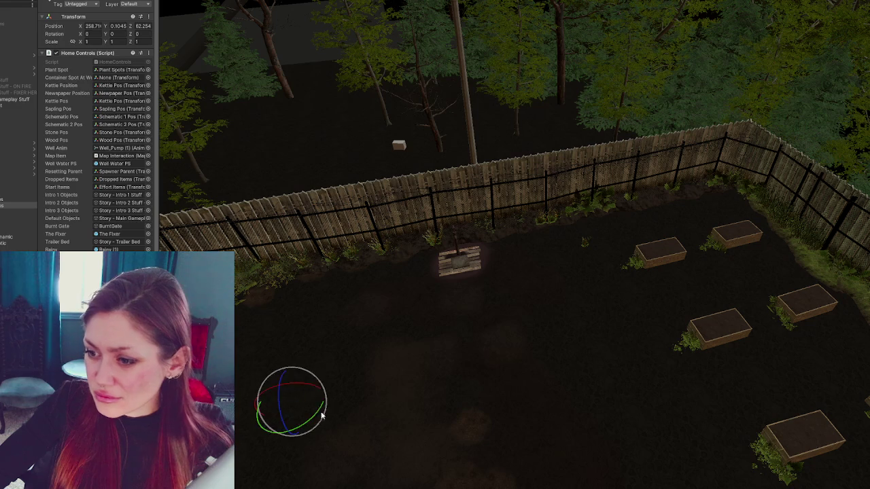
Step: Move the next two markers to the garden's lower right and front
{"action": "left_click", "coordinate": [16, 211]}
{"action": "key", "text": "w"}
{"action": "left_click_drag", "start_coordinate": [540, 235], "coordinate": [609, 397]}
{"action": "key", "text": "e"}
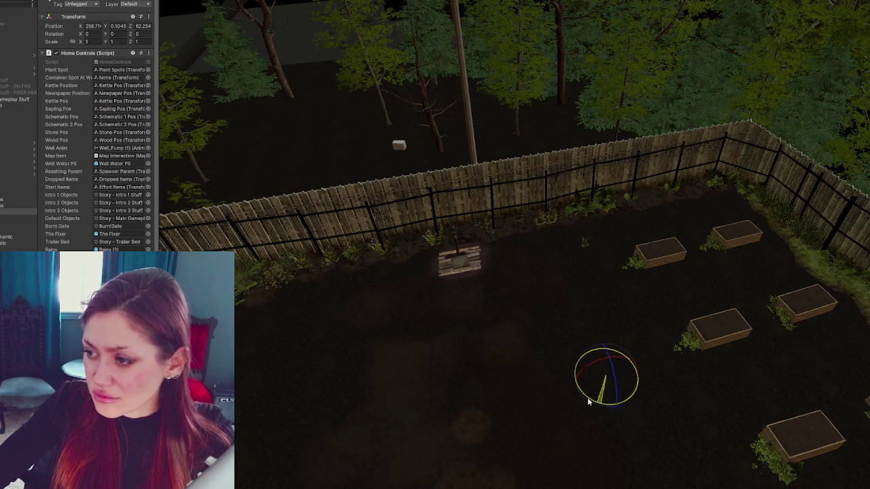
{"action": "left_click", "coordinate": [15, 219]}
{"action": "key", "text": "w"}
{"action": "mouse_move", "coordinate": [535, 235]}
{"action": "left_mouse_down"}
{"action": "mouse_move", "coordinate": [569, 309]}
{"action": "mouse_move", "coordinate": [462, 338]}
{"action": "mouse_move", "coordinate": [411, 401]}
{"action": "left_mouse_up"}
{"action": "key", "text": "e"}
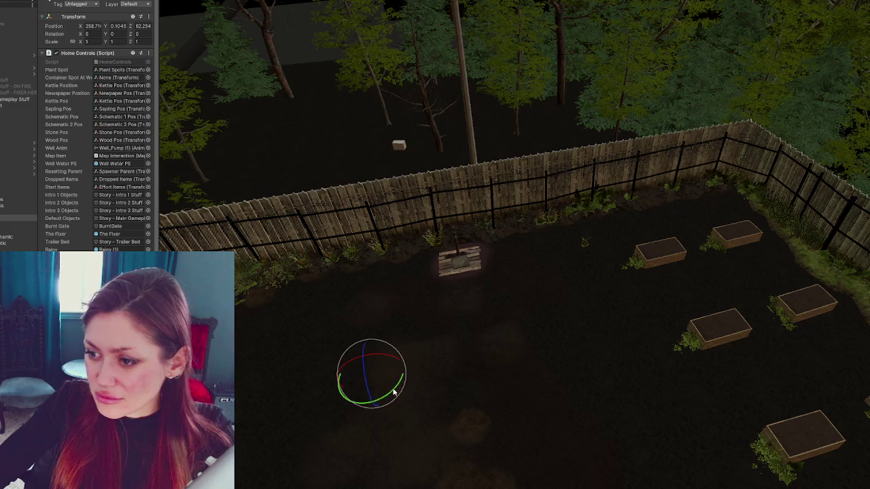
Step: Move another marker left toward the garden's centre
{"action": "left_click", "coordinate": [17, 180]}
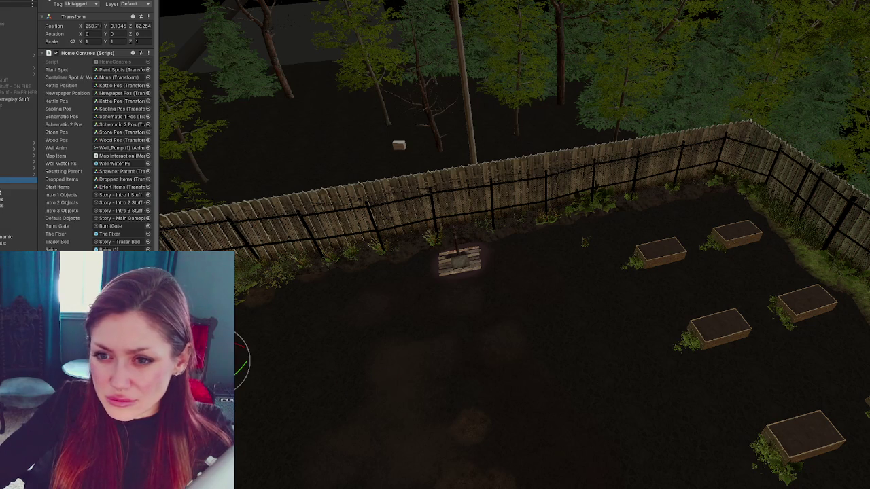
{"action": "left_click", "coordinate": [243, 355]}
{"action": "left_click", "coordinate": [17, 191]}
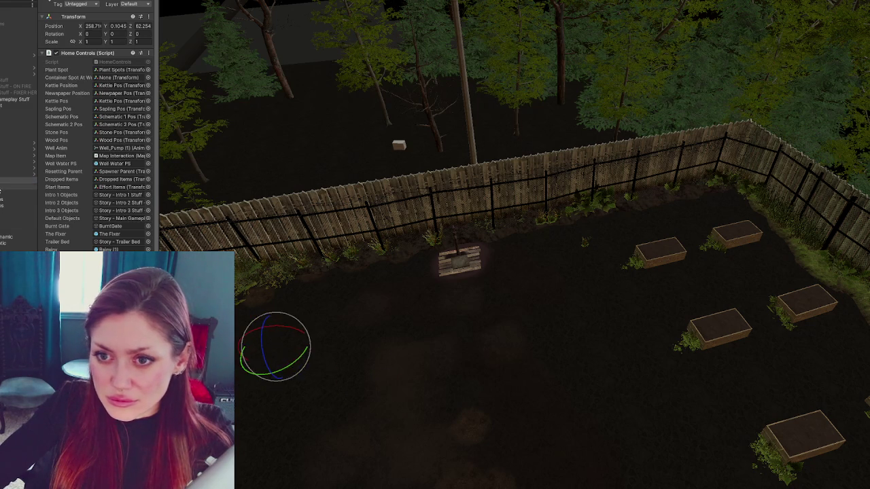
{"action": "key", "text": "w"}
{"action": "mouse_move", "coordinate": [528, 243]}
{"action": "left_mouse_down"}
{"action": "mouse_move", "coordinate": [401, 252]}
{"action": "mouse_move", "coordinate": [402, 326]}
{"action": "left_mouse_up"}
{"action": "key", "text": "e"}
Step: Review the remaining markers one by one in the Hierarchy, then deselect
{"action": "left_click", "coordinate": [16, 193]}
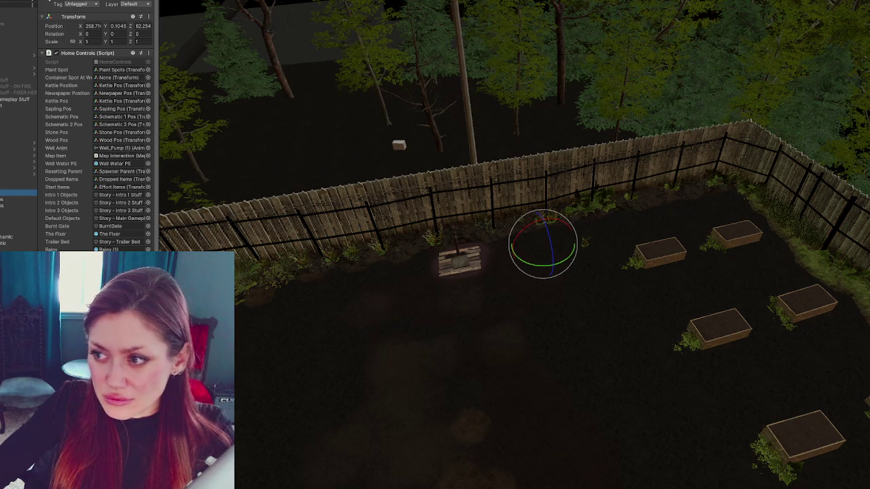
{"action": "left_click", "coordinate": [8, 200]}
{"action": "left_click", "coordinate": [7, 205]}
{"action": "left_click", "coordinate": [7, 211]}
{"action": "left_click", "coordinate": [6, 218]}
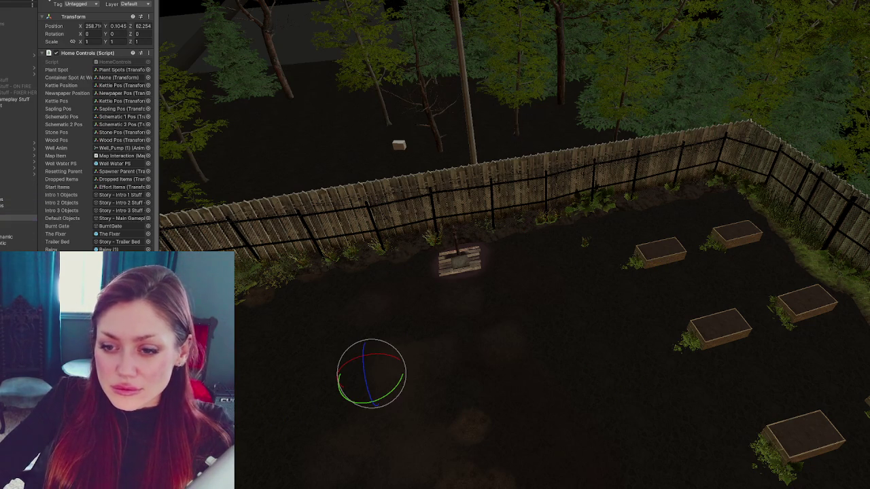
{"action": "key", "text": "Escape"}
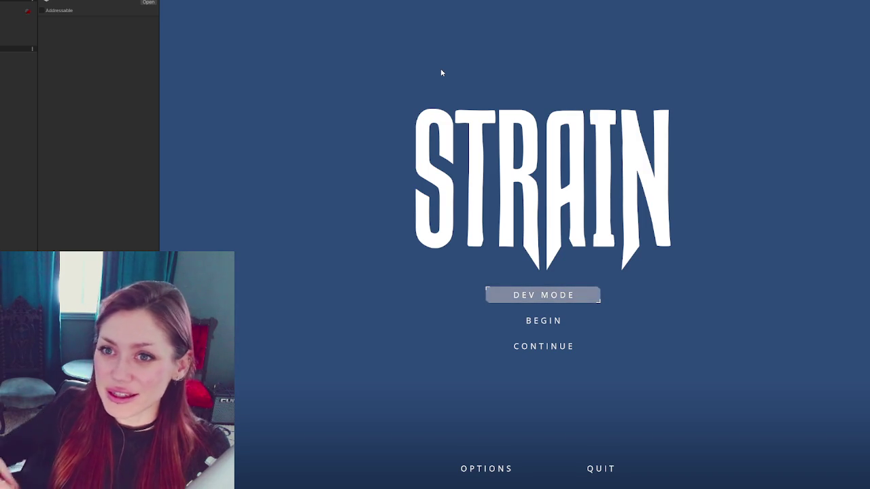
Step: Widen the Game view showing the STRAIN title menu
{"action": "left_click_drag", "start_coordinate": [157, 163], "coordinate": [60, 170]}
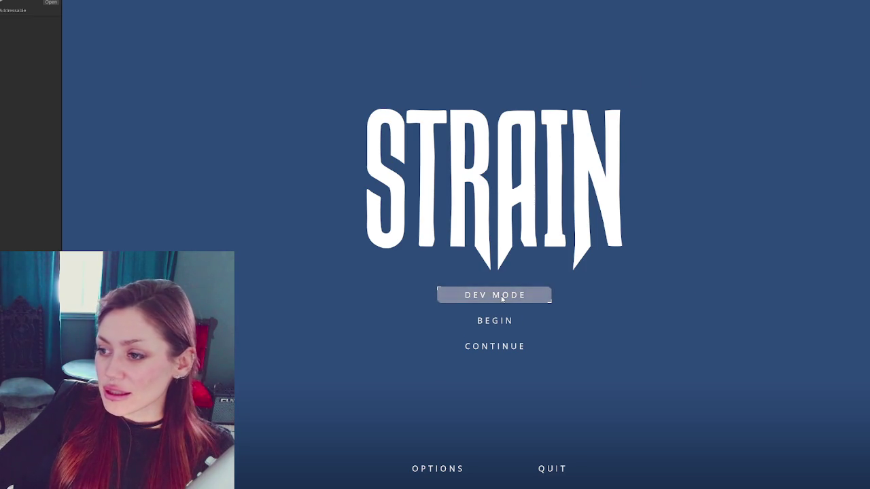
Step: Start with BEGIN, skip the intro, and launch DEV MODE to reach the loading screen
{"action": "left_click", "coordinate": [500, 320]}
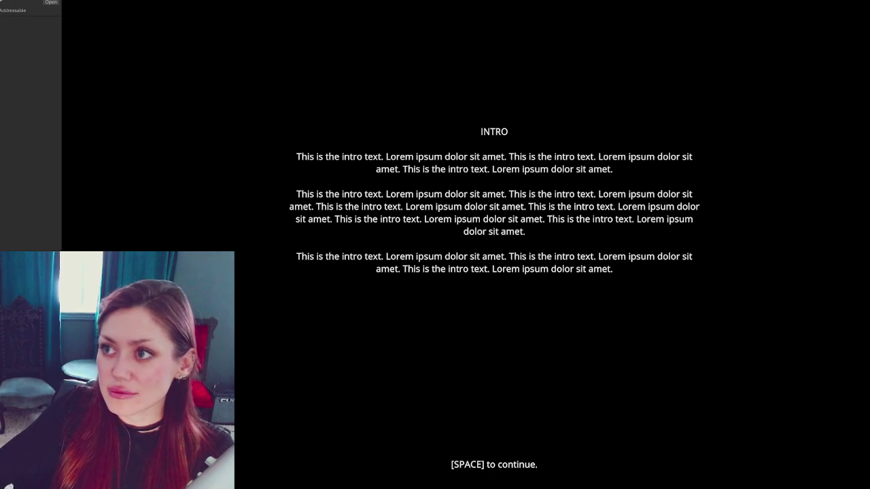
{"action": "key", "text": "space"}
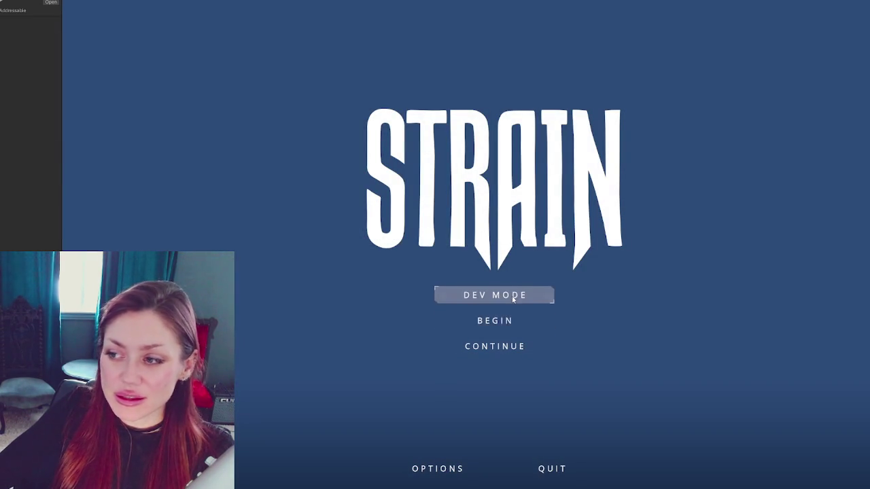
{"action": "left_click", "coordinate": [512, 297]}
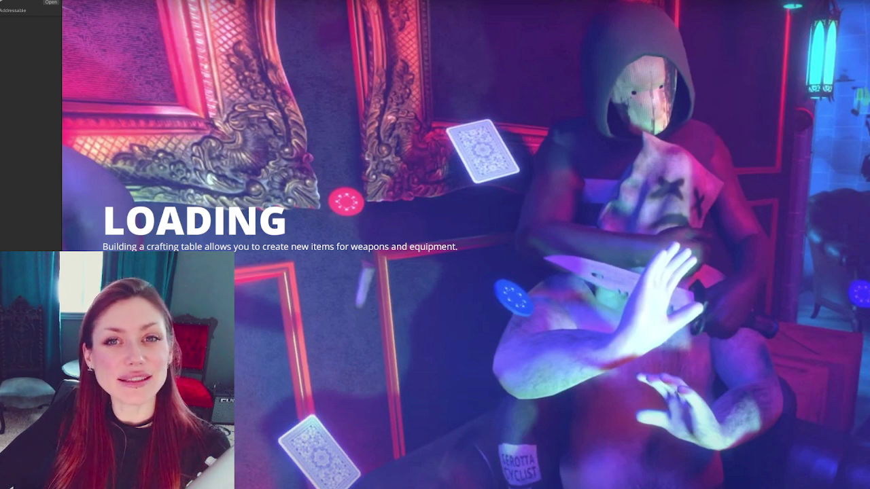
{"action": "key", "text": "alt+Tab"}
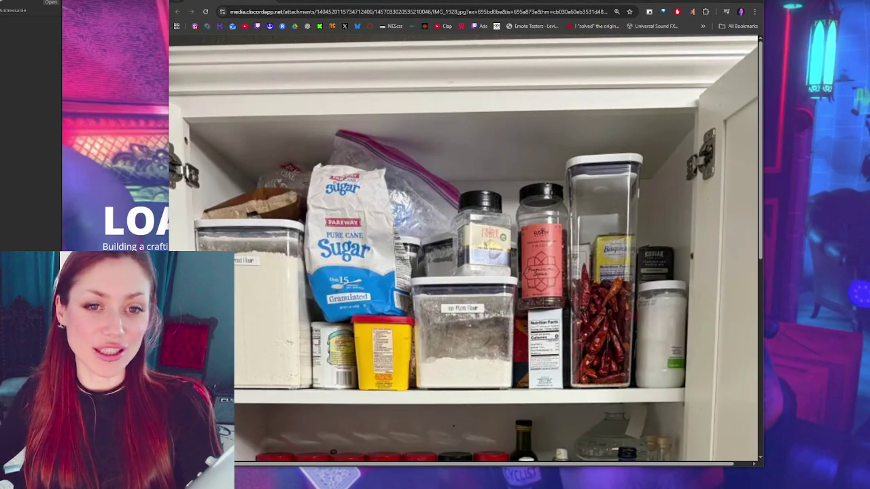
Step: Scroll up and down through the pantry photo of sugar, flour and spice jars
{"action": "scroll", "coordinate": [435, 183], "scroll_direction": "down", "scroll_amount": 3}
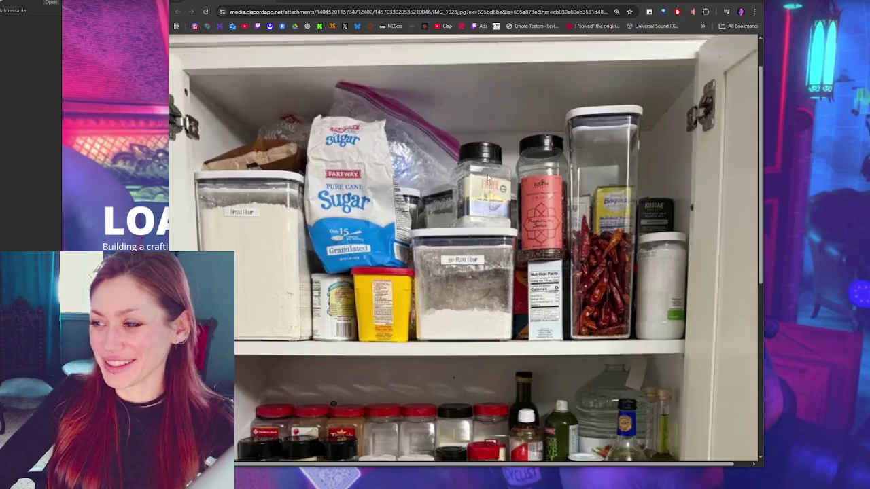
{"action": "scroll", "coordinate": [633, 229], "scroll_direction": "up", "scroll_amount": 2}
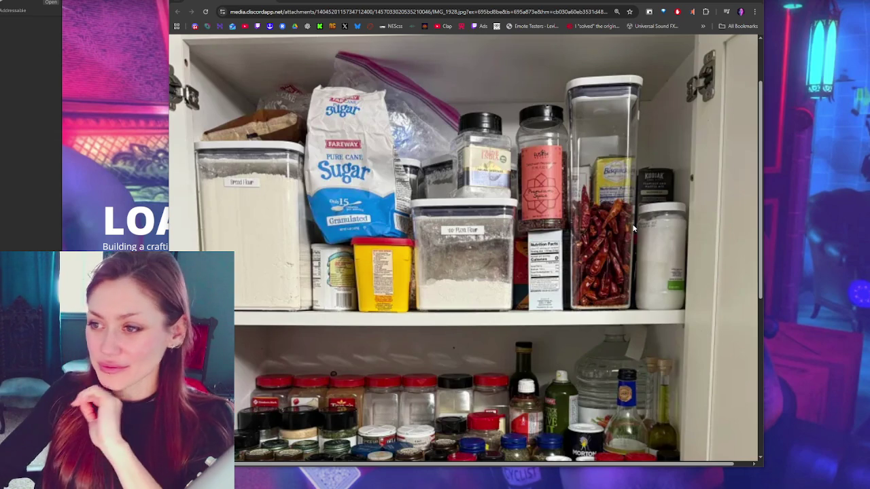
{"action": "scroll", "coordinate": [547, 261], "scroll_direction": "down", "scroll_amount": 5}
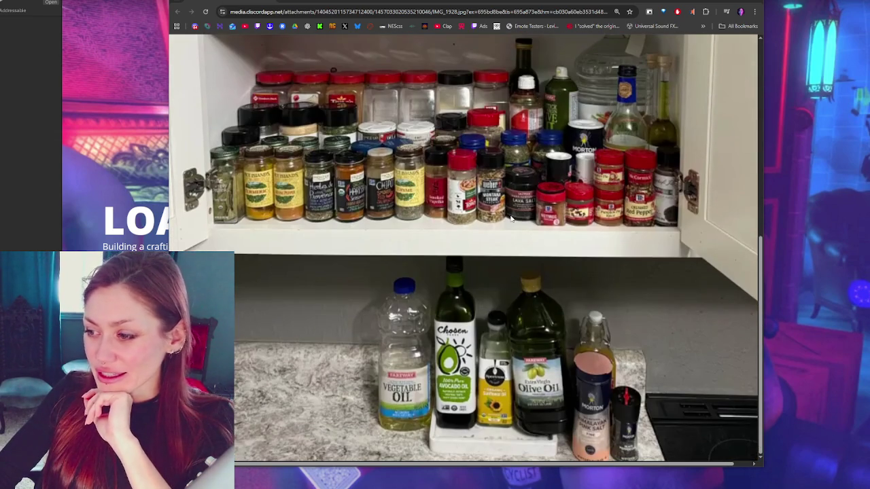
{"action": "scroll", "coordinate": [511, 216], "scroll_direction": "up", "scroll_amount": 3}
{"action": "scroll", "coordinate": [511, 216], "scroll_direction": "down", "scroll_amount": 3}
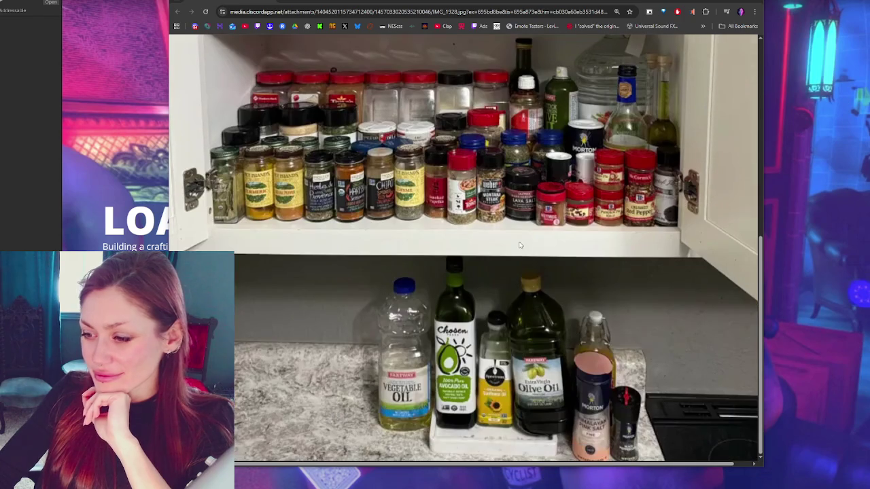
{"action": "scroll", "coordinate": [650, 231], "scroll_direction": "up", "scroll_amount": 3}
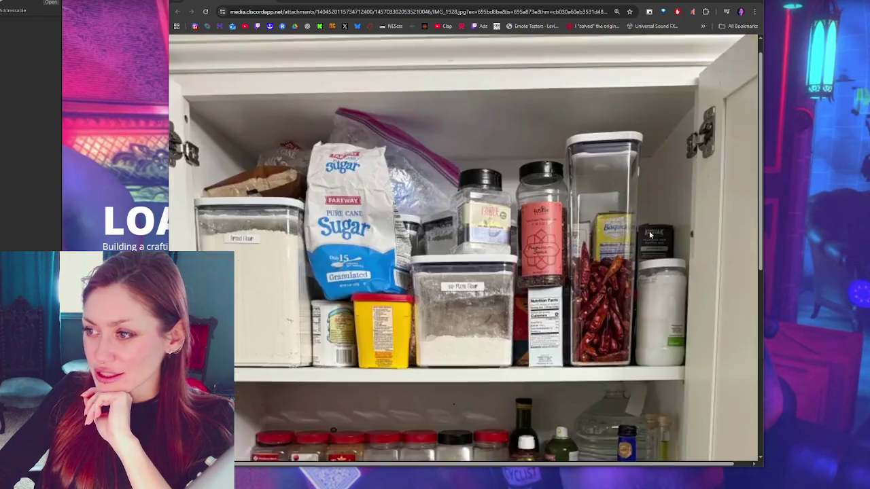
{"action": "scroll", "coordinate": [648, 232], "scroll_direction": "down", "scroll_amount": 3}
{"action": "scroll", "coordinate": [650, 223], "scroll_direction": "up", "scroll_amount": 3}
{"action": "scroll", "coordinate": [651, 223], "scroll_direction": "up", "scroll_amount": 1}
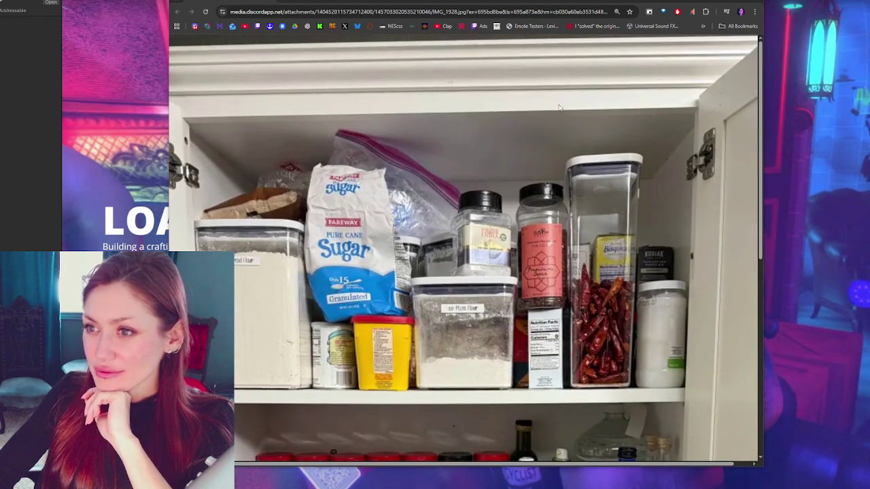
{"action": "scroll", "coordinate": [535, 193], "scroll_direction": "down", "scroll_amount": 1}
{"action": "scroll", "coordinate": [416, 190], "scroll_direction": "down", "scroll_amount": 5}
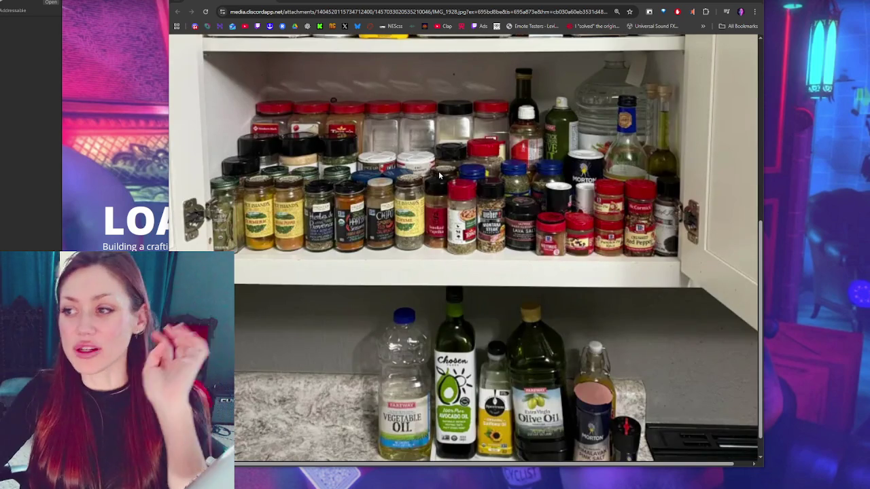
{"action": "scroll", "coordinate": [436, 177], "scroll_direction": "up", "scroll_amount": 5}
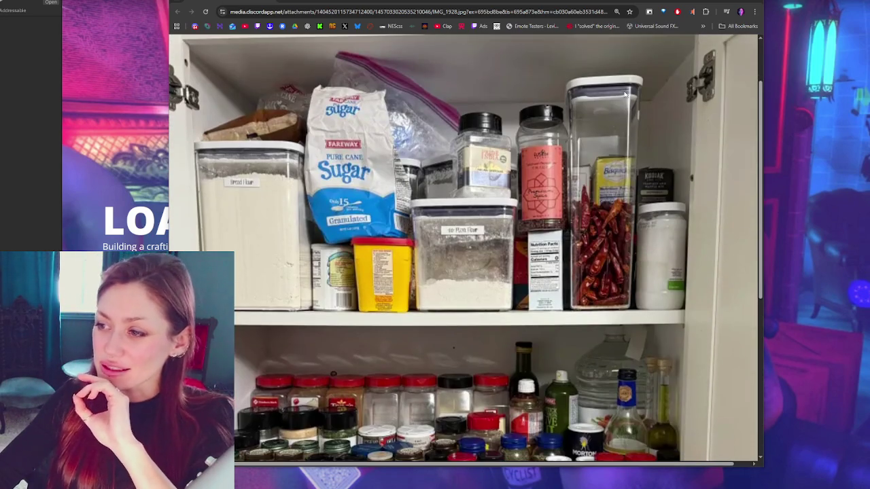
{"action": "scroll", "coordinate": [624, 95], "scroll_direction": "down", "scroll_amount": 5}
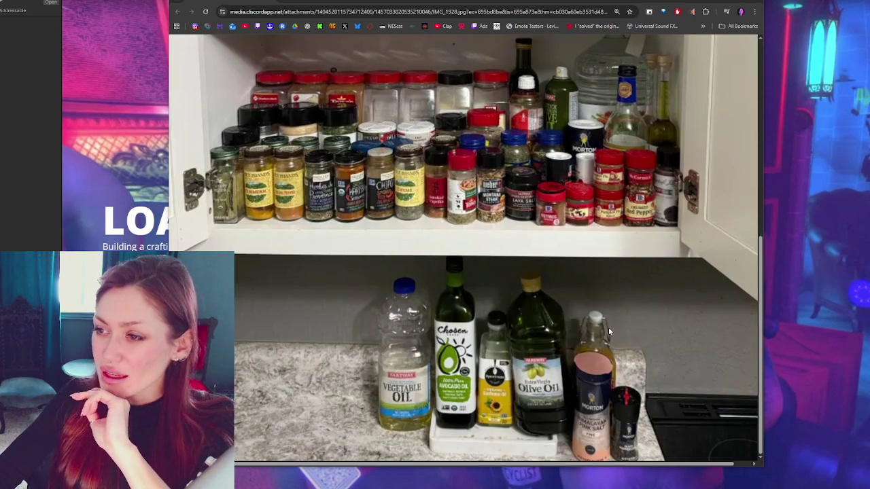
{"action": "scroll", "coordinate": [516, 197], "scroll_direction": "up", "scroll_amount": 3}
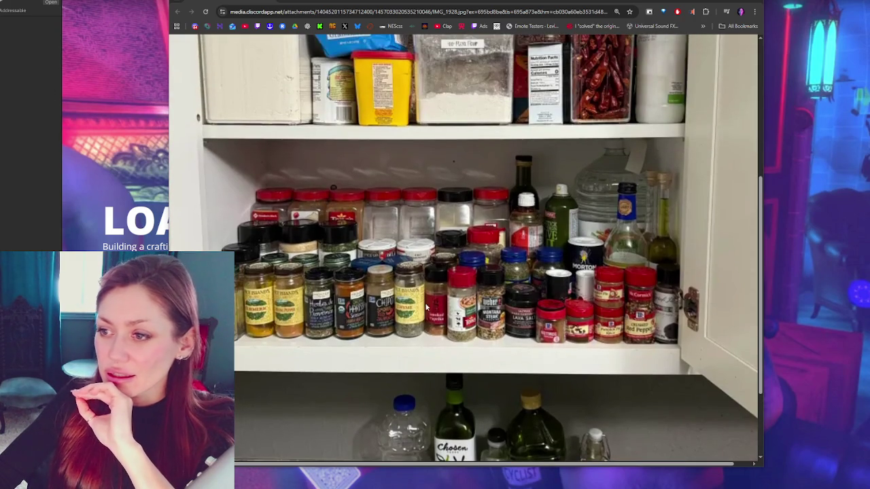
{"action": "scroll", "coordinate": [500, 304], "scroll_direction": "up", "scroll_amount": 3}
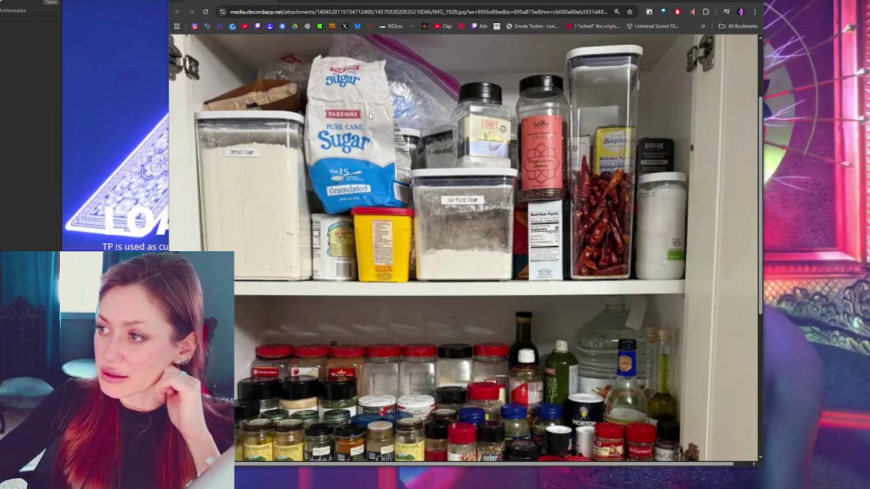
{"action": "scroll", "coordinate": [382, 292], "scroll_direction": "down", "scroll_amount": 2}
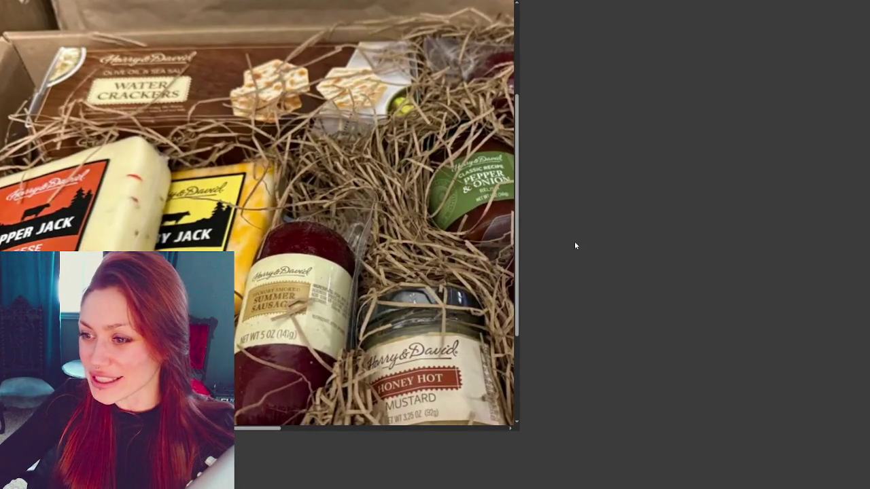
Step: Scroll through the gift-box photo, then advance to the popcorn bags picture
{"action": "scroll", "coordinate": [381, 256], "scroll_direction": "down", "scroll_amount": 1}
{"action": "scroll", "coordinate": [380, 256], "scroll_direction": "down", "scroll_amount": 1}
{"action": "scroll", "coordinate": [120, 183], "scroll_direction": "up", "scroll_amount": 2}
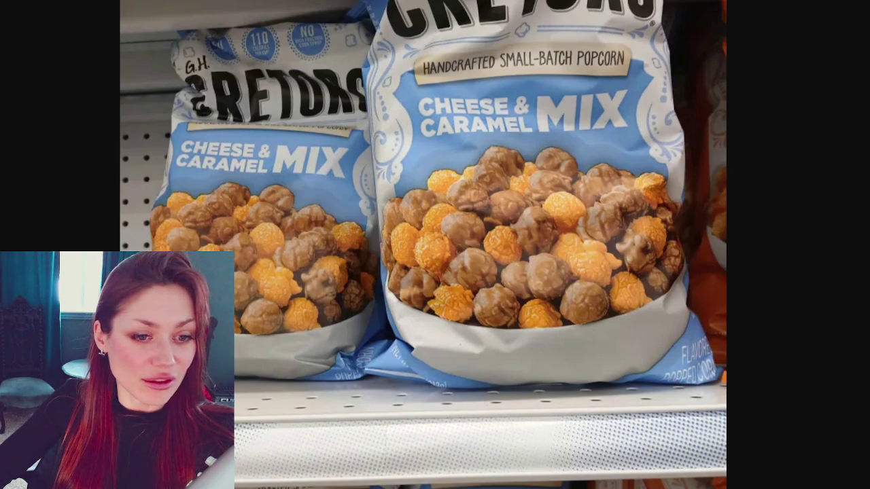
{"action": "key", "text": "Right"}
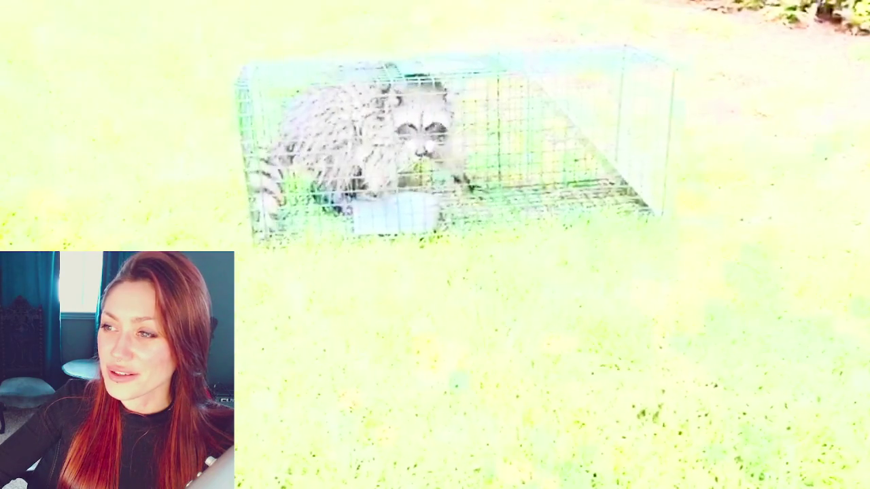
Step: Pause the raccoon video in the image viewer
{"action": "key", "text": "space"}
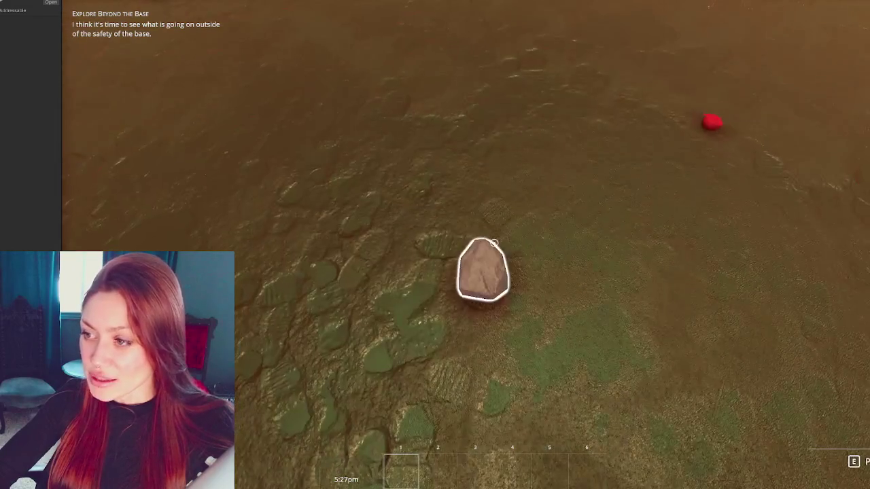
Step: Pick up the stone and place a Stone Floor in the yard
{"action": "key", "text": "e"}
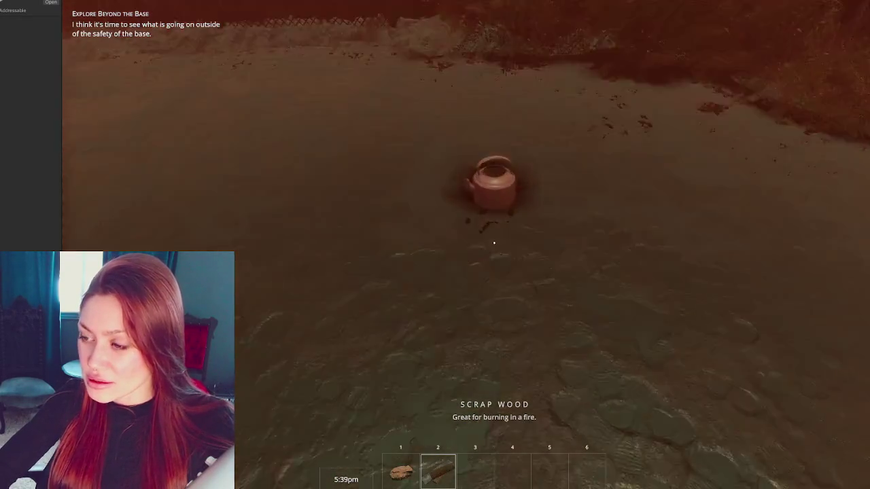
{"action": "key", "text": "Escape"}
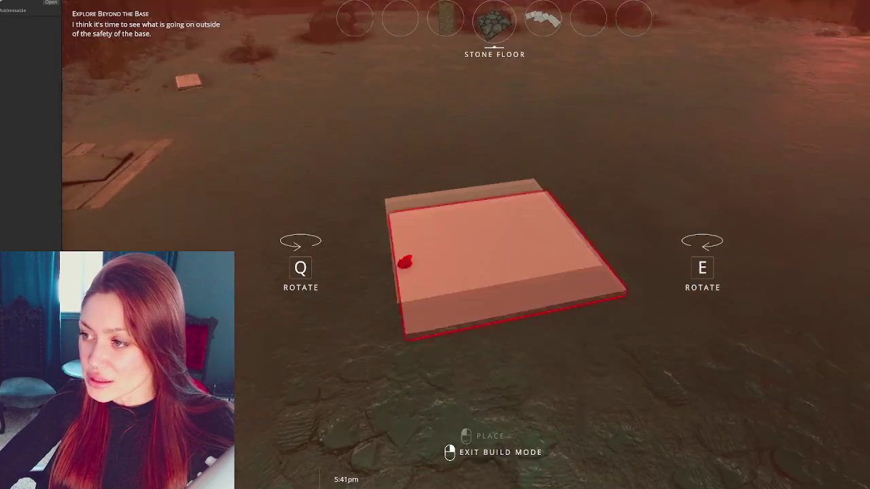
{"action": "left_click", "coordinate": [435, 245]}
Step: Build a Wooden Plank Wall on the stone floor and walk around to view it
{"action": "key", "text": "Escape"}
{"action": "left_click", "coordinate": [658, 53]}
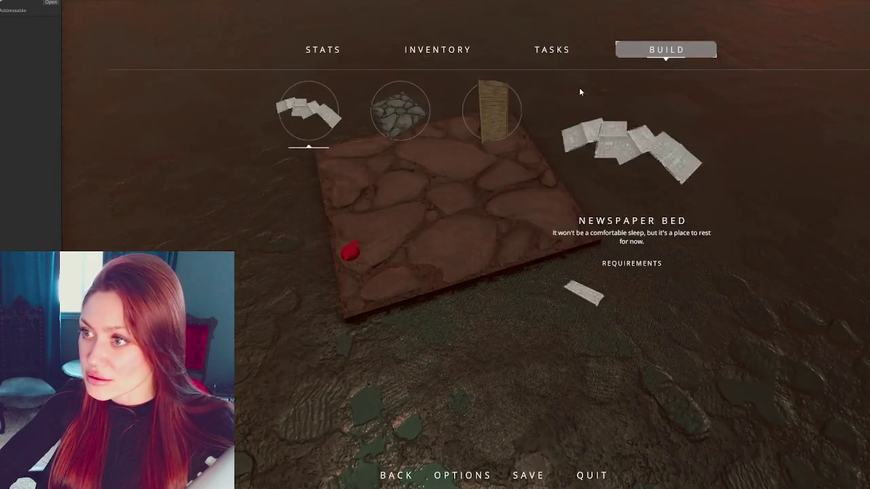
{"action": "left_click", "coordinate": [496, 107]}
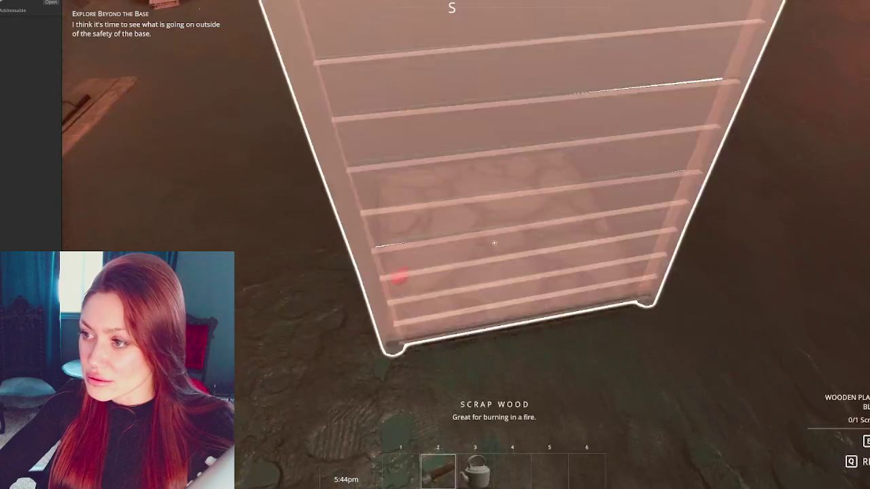
{"action": "left_click", "coordinate": [494, 243]}
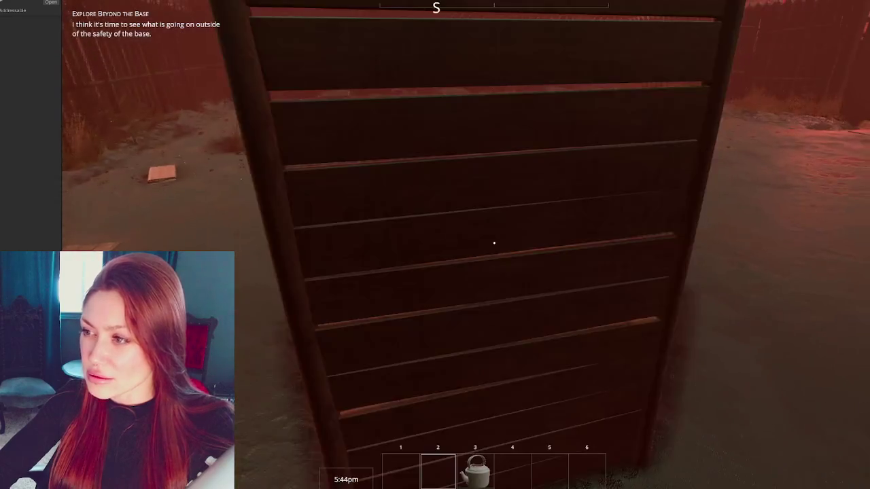
{"action": "key", "text": "w"}
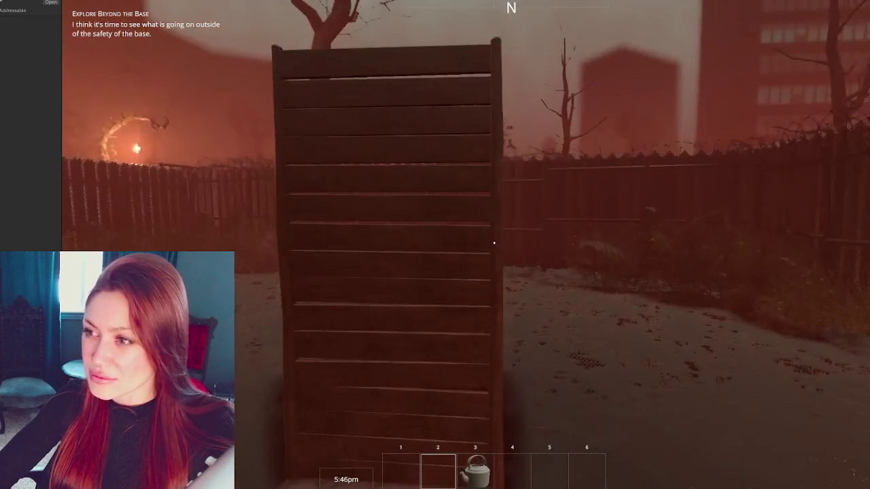
{"action": "key", "text": "Tab"}
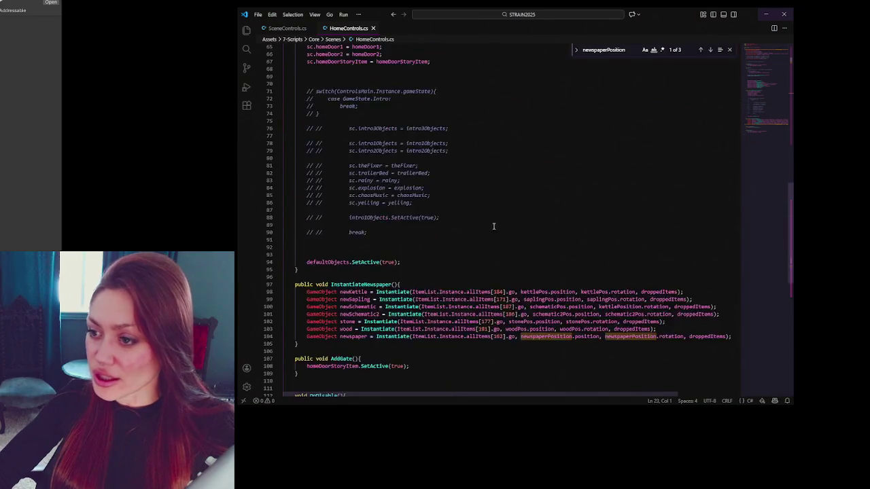
Step: Scroll to the end of HomeControls.cs, then minimize VS Code
{"action": "scroll", "coordinate": [494, 226], "scroll_direction": "down", "scroll_amount": 10}
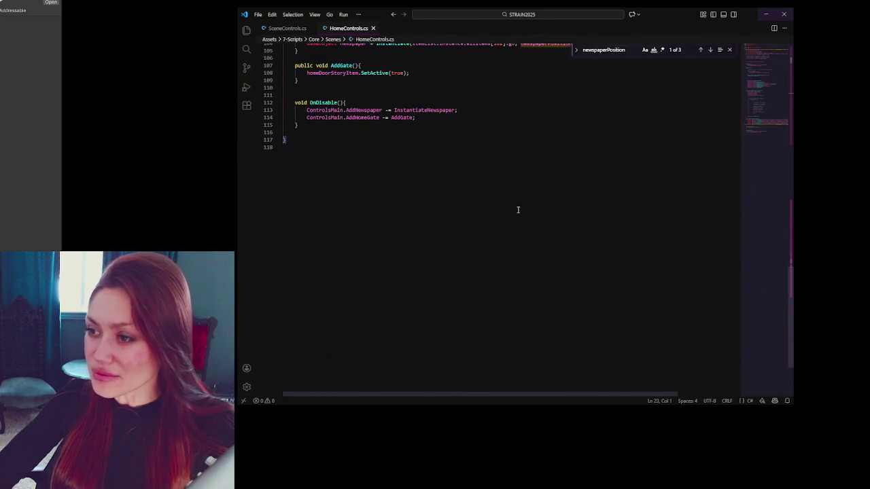
{"action": "scroll", "coordinate": [514, 208], "scroll_direction": "up", "scroll_amount": 6}
{"action": "left_click", "coordinate": [64, 97]}
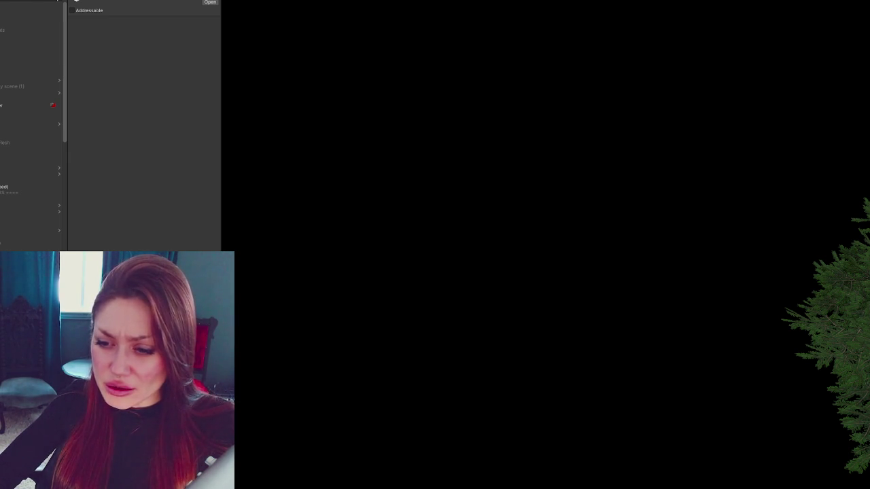
Step: Scroll through Placement Controls' 41 placeable objects, then collapse both and scroll back to the scripts
{"action": "left_click", "coordinate": [7, 6]}
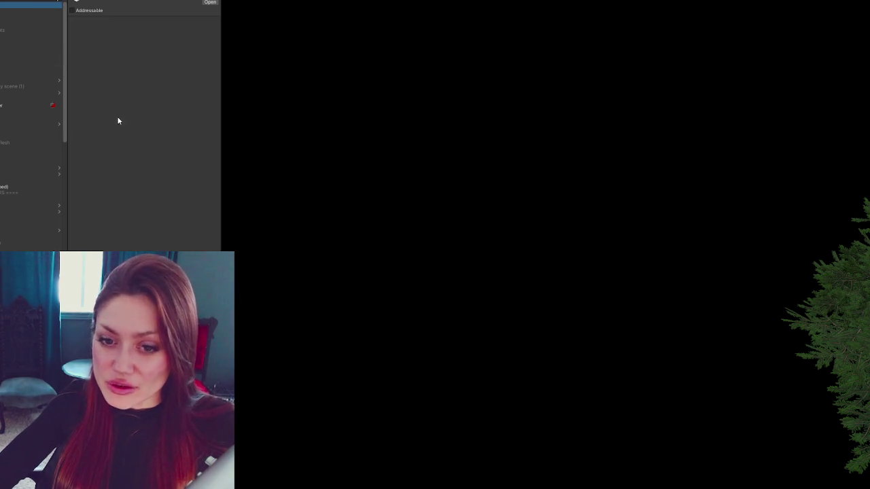
{"action": "scroll", "coordinate": [135, 169], "scroll_direction": "down", "scroll_amount": 15}
{"action": "scroll", "coordinate": [116, 156], "scroll_direction": "down", "scroll_amount": 15}
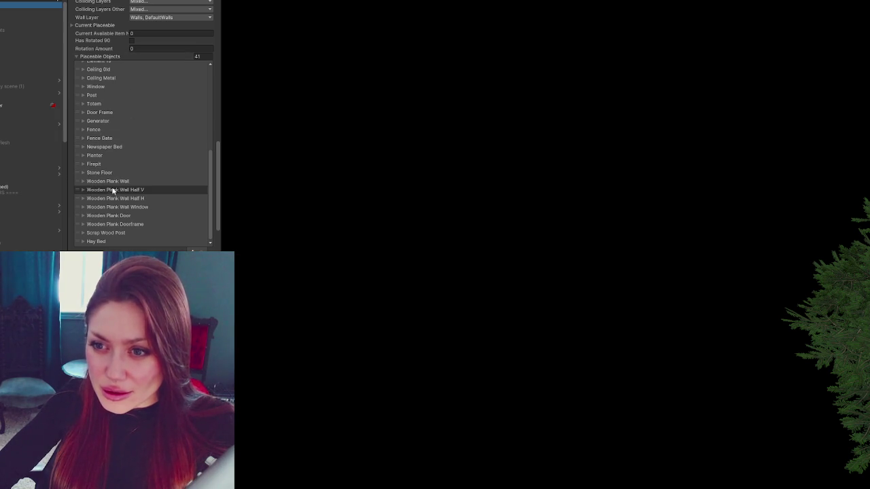
{"action": "left_click", "coordinate": [112, 57]}
{"action": "scroll", "coordinate": [113, 68], "scroll_direction": "up", "scroll_amount": 5}
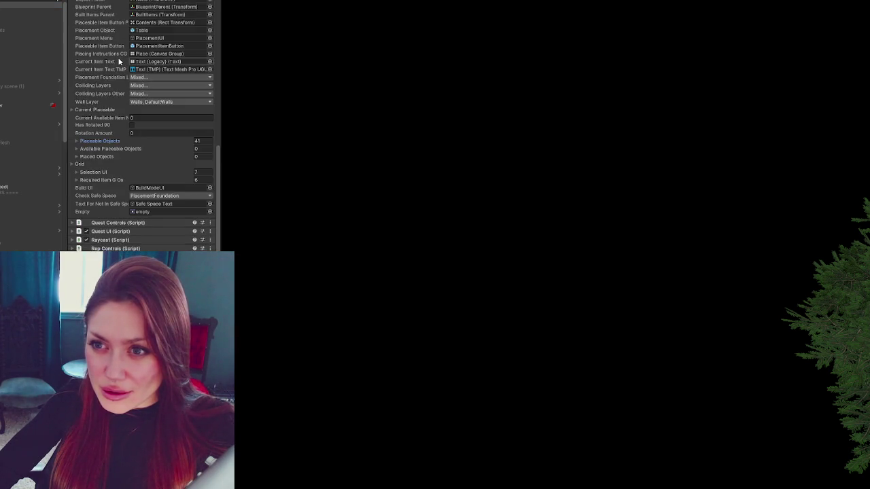
{"action": "scroll", "coordinate": [114, 68], "scroll_direction": "up", "scroll_amount": 5}
{"action": "left_click", "coordinate": [117, 184]}
{"action": "scroll", "coordinate": [119, 185], "scroll_direction": "up", "scroll_amount": 5}
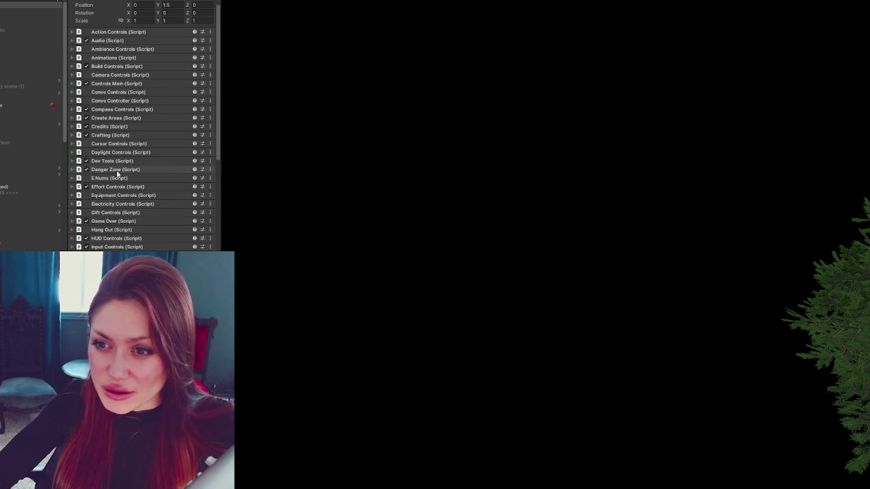
{"action": "scroll", "coordinate": [129, 193], "scroll_direction": "down", "scroll_amount": 5}
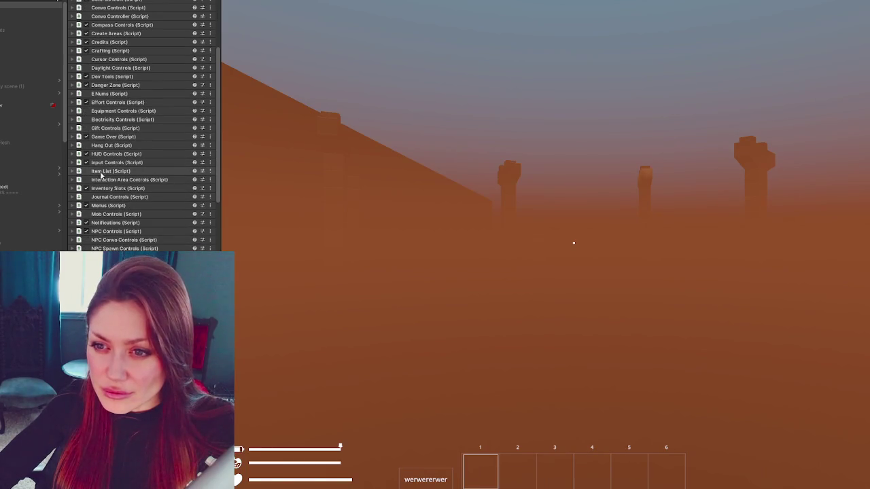
Step: Expand the Item List (Script) component and scroll down toward Element 172
{"action": "scroll", "coordinate": [105, 129], "scroll_direction": "up", "scroll_amount": 5}
{"action": "scroll", "coordinate": [101, 170], "scroll_direction": "down", "scroll_amount": 7}
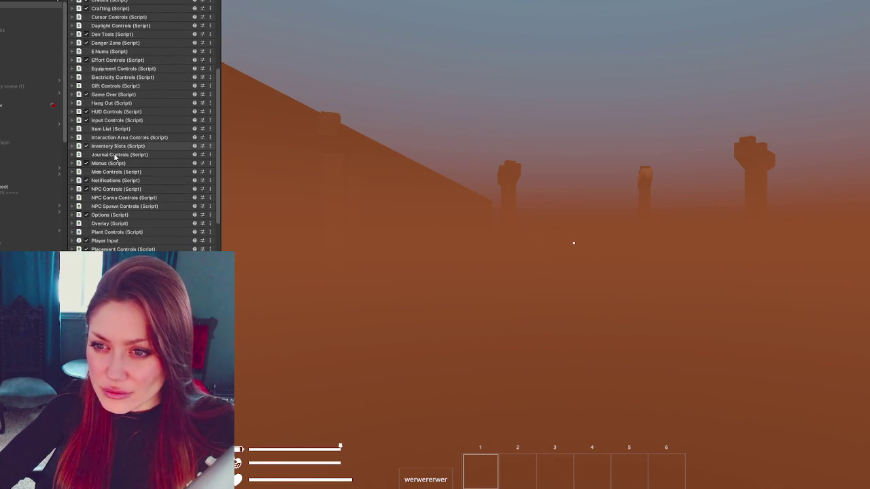
{"action": "left_click", "coordinate": [157, 129]}
{"action": "scroll", "coordinate": [142, 140], "scroll_direction": "down", "scroll_amount": 2}
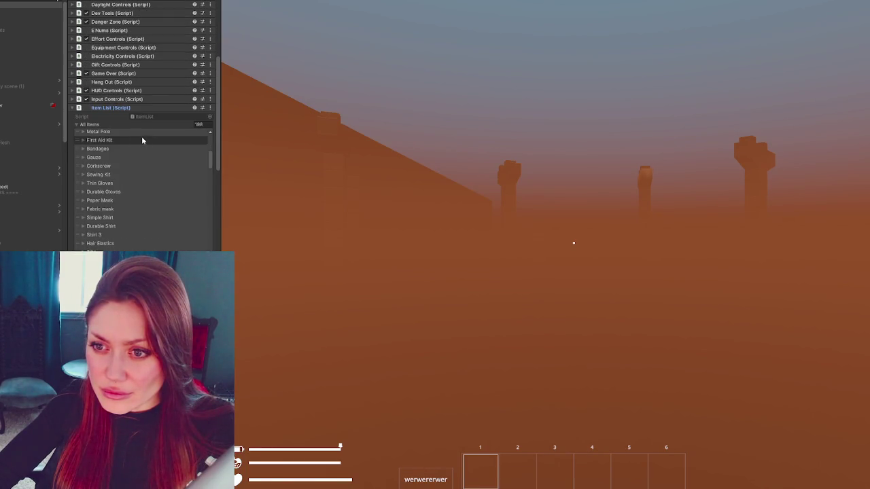
{"action": "scroll", "coordinate": [164, 194], "scroll_direction": "down", "scroll_amount": 10}
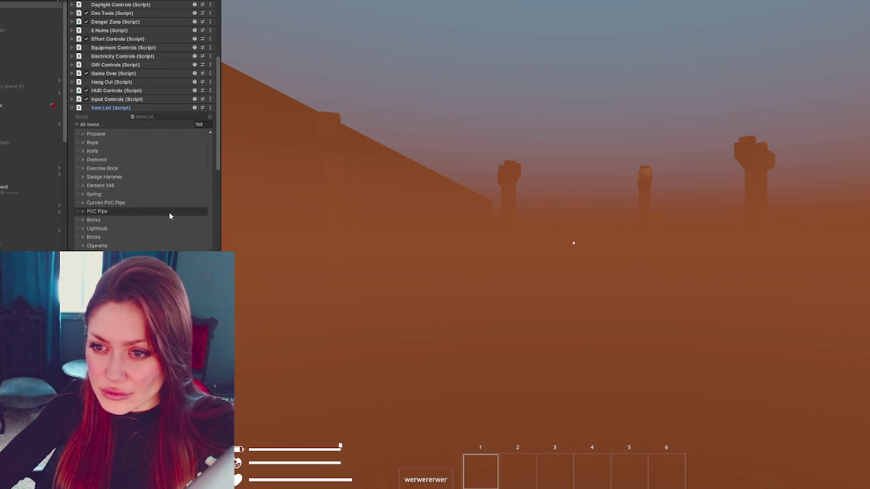
{"action": "scroll", "coordinate": [170, 217], "scroll_direction": "down", "scroll_amount": 3}
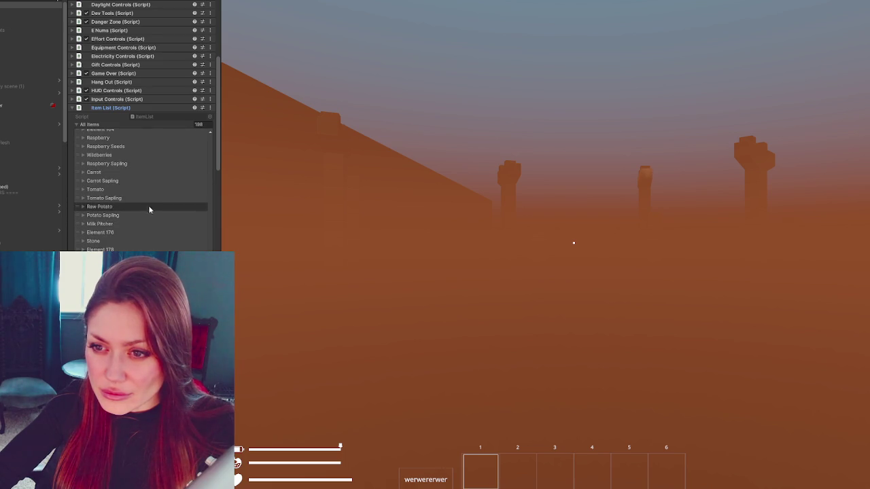
Step: Expand Element 172 to confirm it is the Tomato Sapling, then collapse it and return to HomeControls.cs
{"action": "left_click", "coordinate": [118, 198]}
{"action": "left_click", "coordinate": [156, 207]}
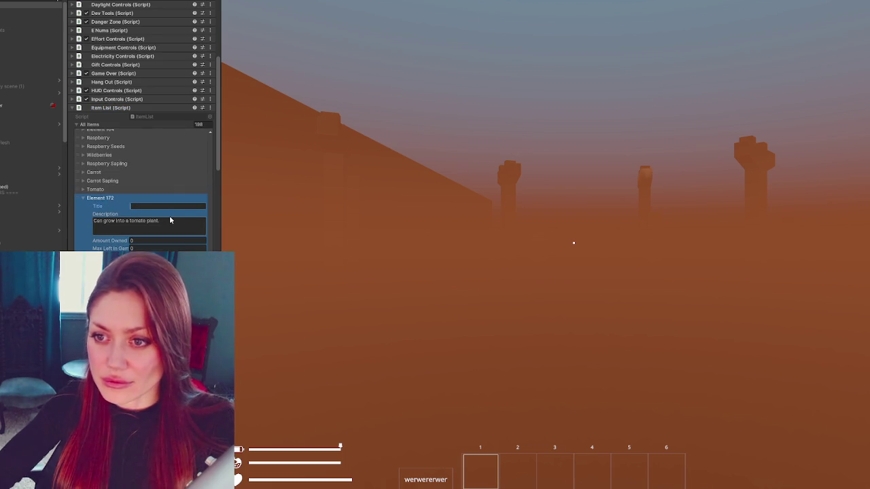
{"action": "left_click", "coordinate": [102, 197]}
{"action": "key", "text": "alt+Tab"}
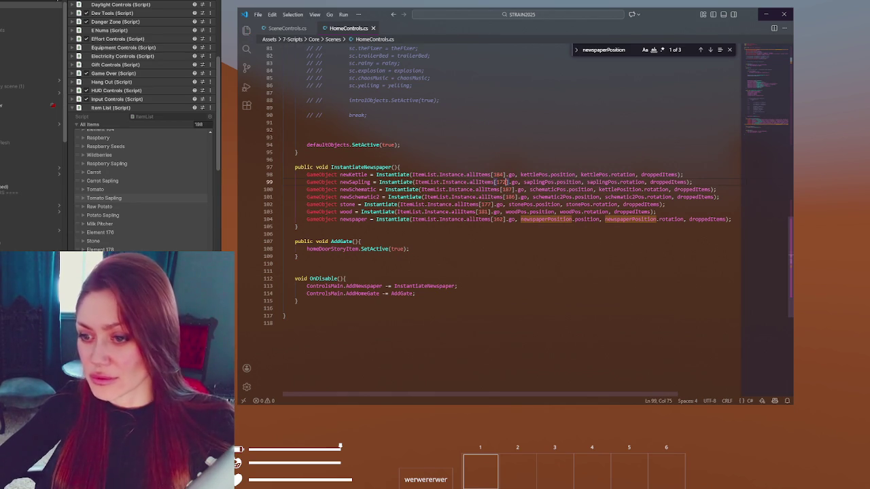
Step: Glance at the running game, then put the HomeControls.cs cursor at the end of line 109
{"action": "key", "text": "alt+Tab"}
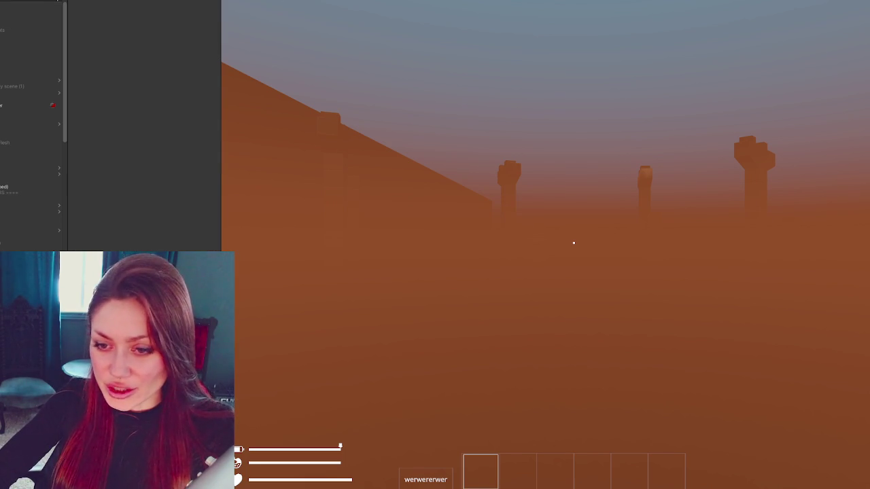
{"action": "key", "text": "alt+Tab"}
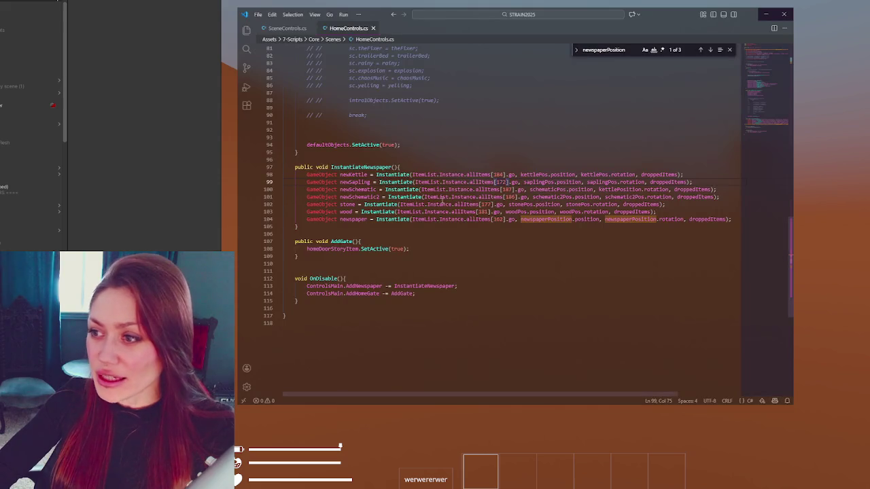
{"action": "left_click", "coordinate": [592, 256]}
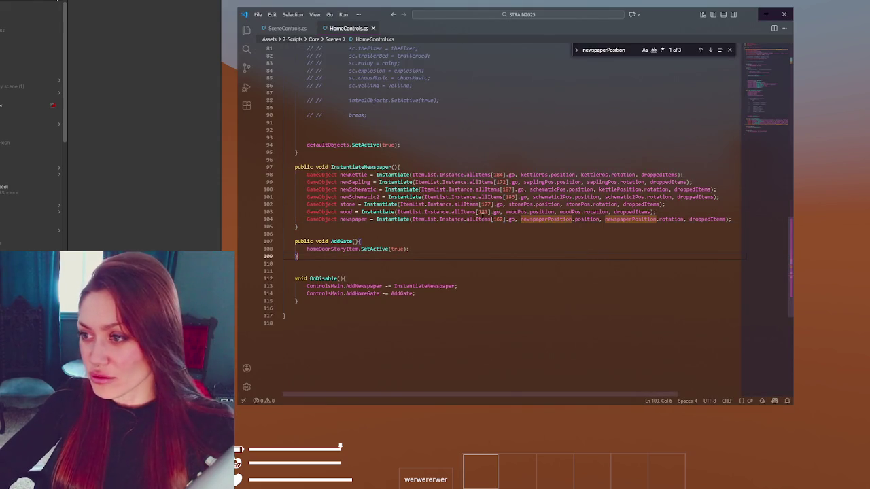
{"action": "left_click", "coordinate": [229, 165]}
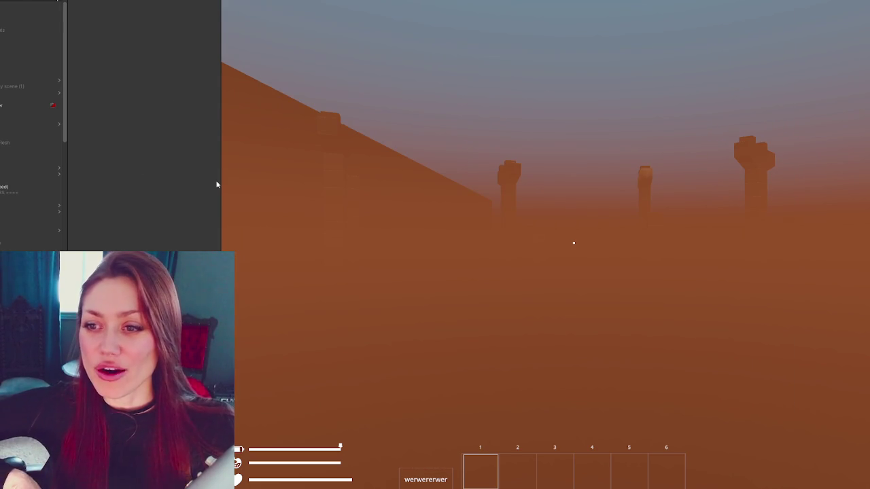
Step: Select the Cube, then the top Hierarchy object, and collapse its Item List (Script) component
{"action": "left_click", "coordinate": [37, 62]}
{"action": "scroll", "coordinate": [11, 148], "scroll_direction": "down", "scroll_amount": 3}
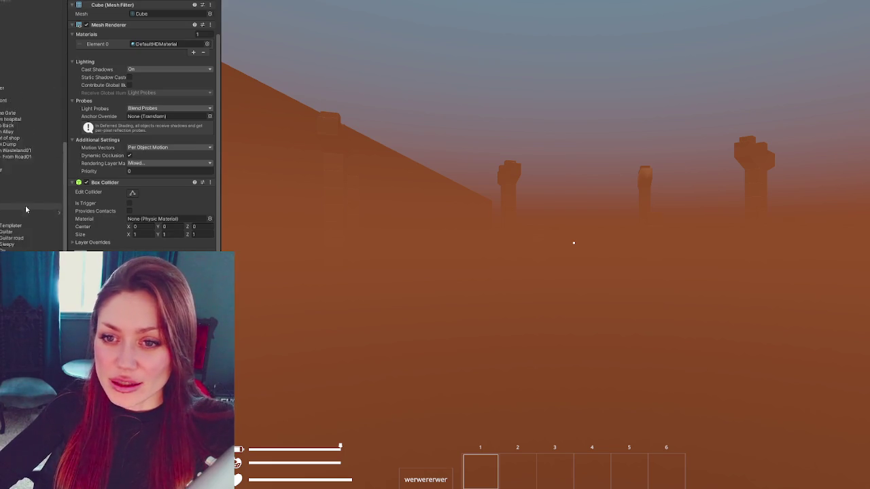
{"action": "scroll", "coordinate": [10, 148], "scroll_direction": "up", "scroll_amount": 3}
{"action": "left_click", "coordinate": [27, 5]}
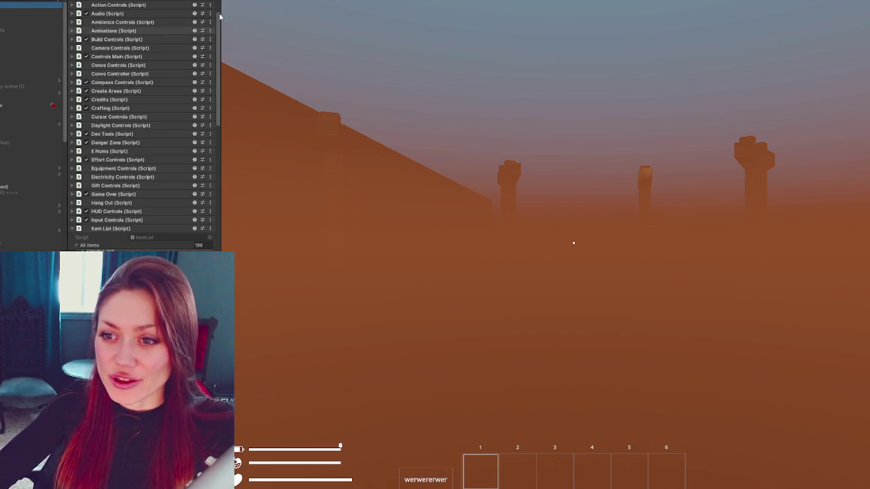
{"action": "left_click", "coordinate": [111, 228]}
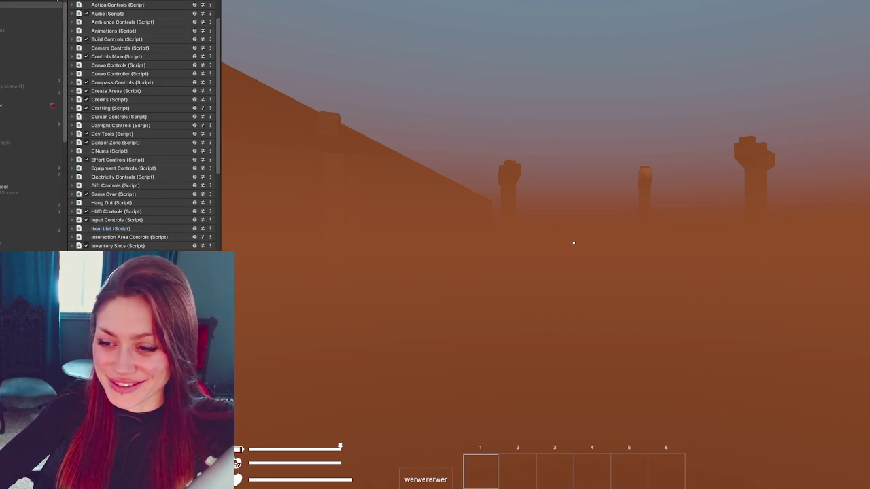
Step: Stop Play mode and restart STRAIN in DEV MODE from the main menu
{"action": "key", "text": "ctrl+p"}
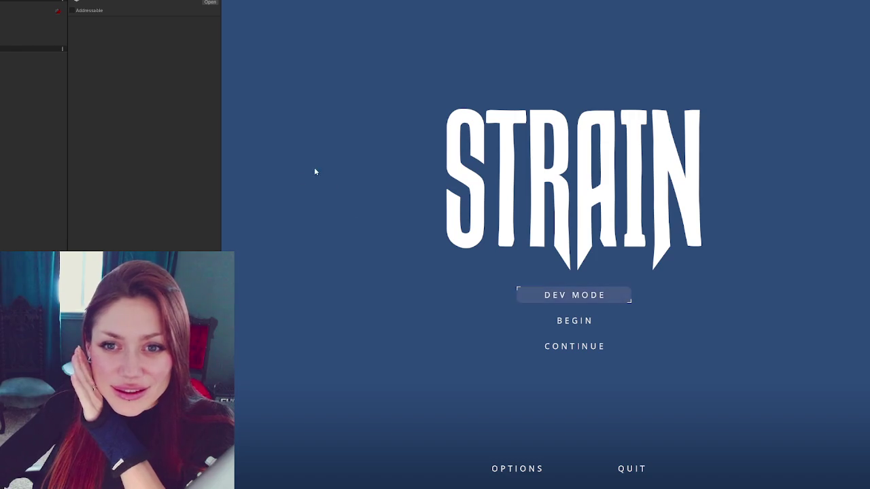
{"action": "left_click", "coordinate": [612, 295]}
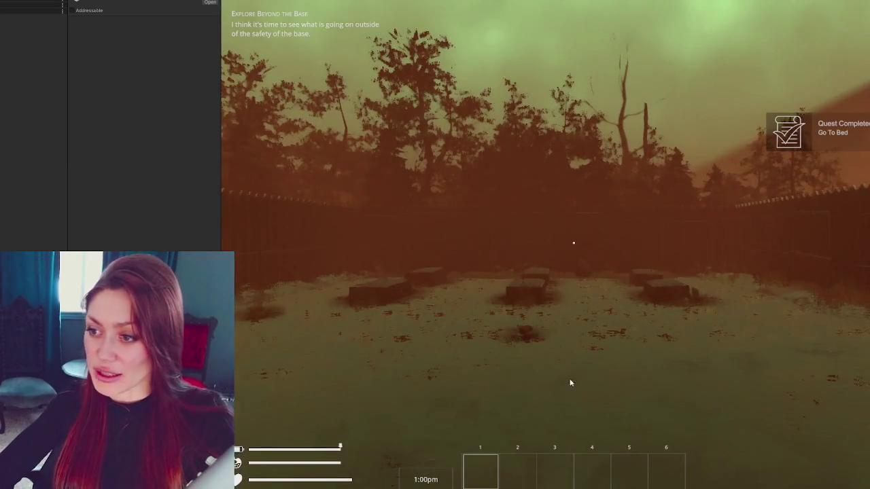
Step: Walk across the yard and pick up the tomato sapling and the kettle
{"action": "key", "text": "w"}
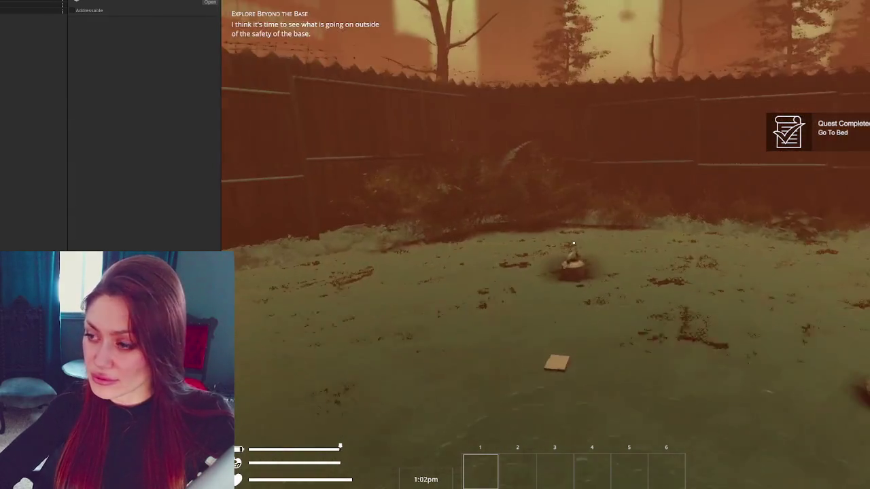
{"action": "key", "text": "w"}
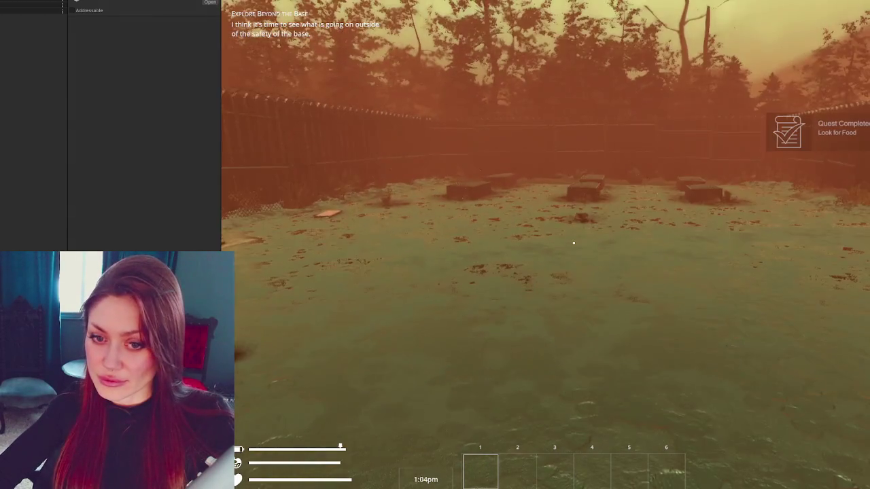
{"action": "key", "text": "w"}
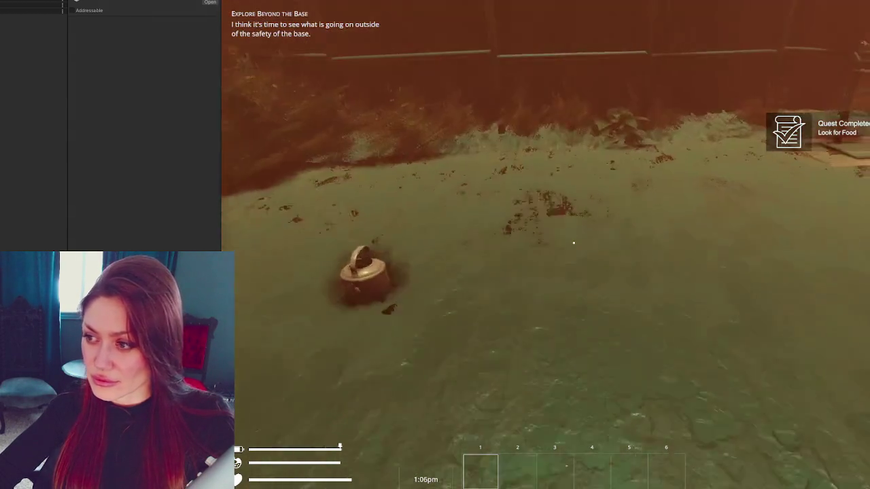
{"action": "key", "text": "w"}
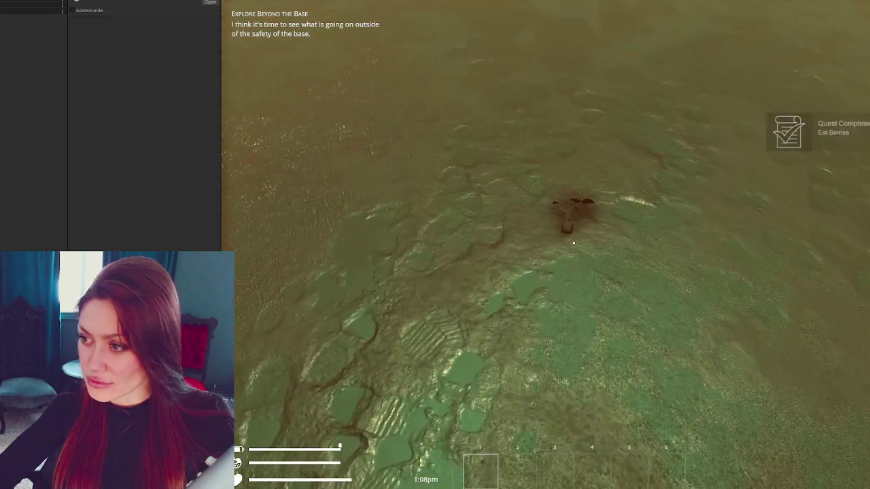
{"action": "key", "text": "e"}
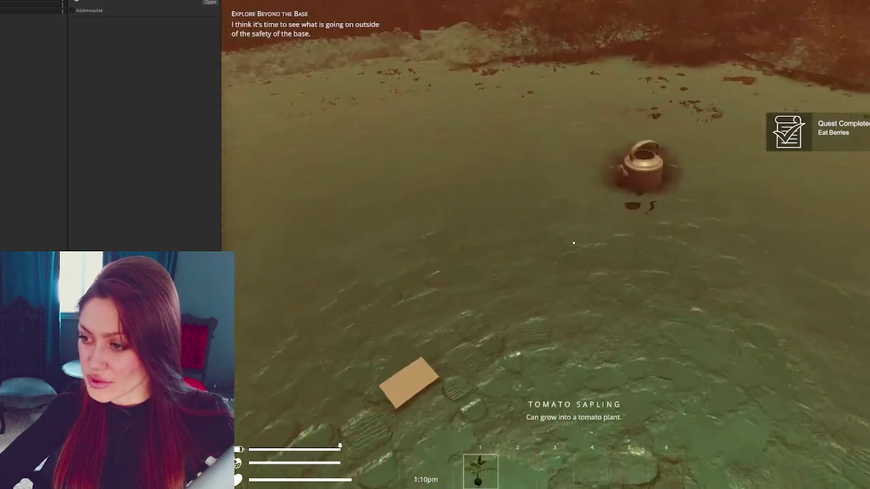
{"action": "key", "text": "e"}
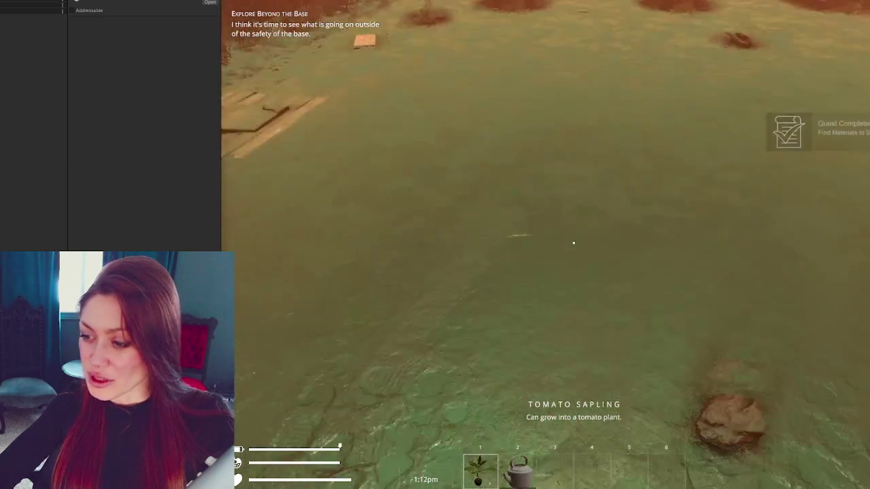
Step: Fill the kettle with water at the pump
{"action": "key", "text": "w"}
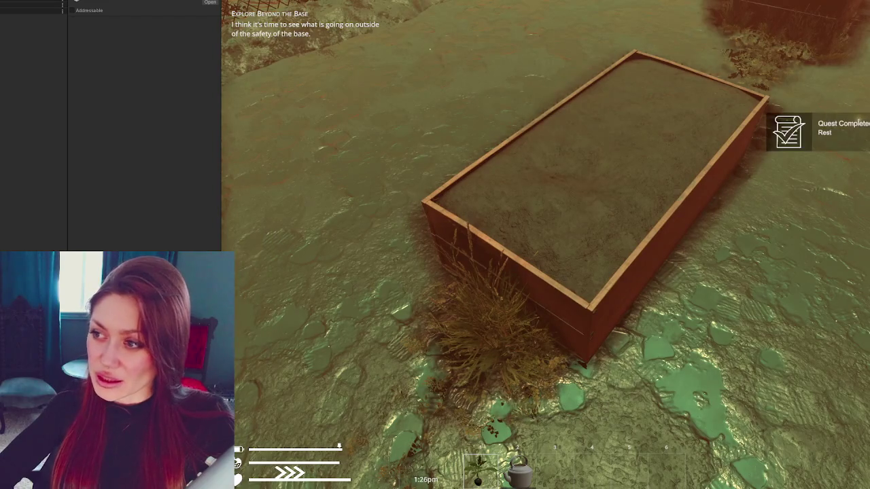
{"action": "key", "text": "s"}
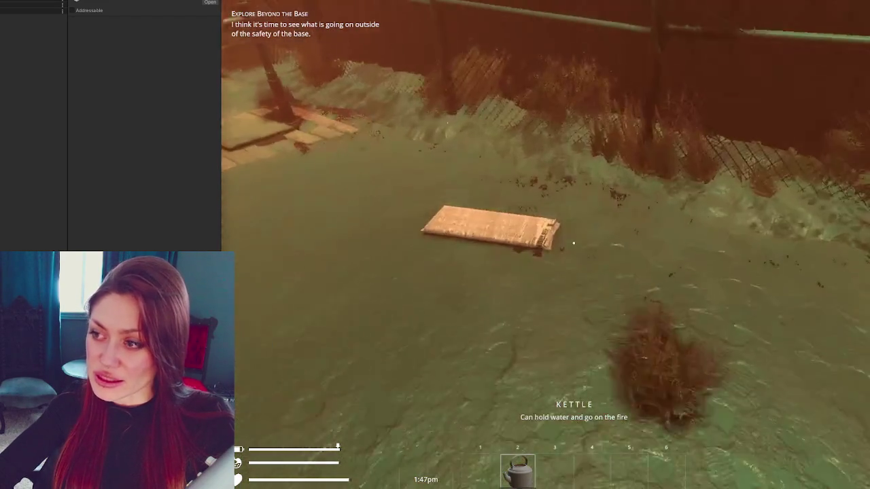
{"action": "key", "text": "w"}
{"action": "left_click", "coordinate": [574, 242]}
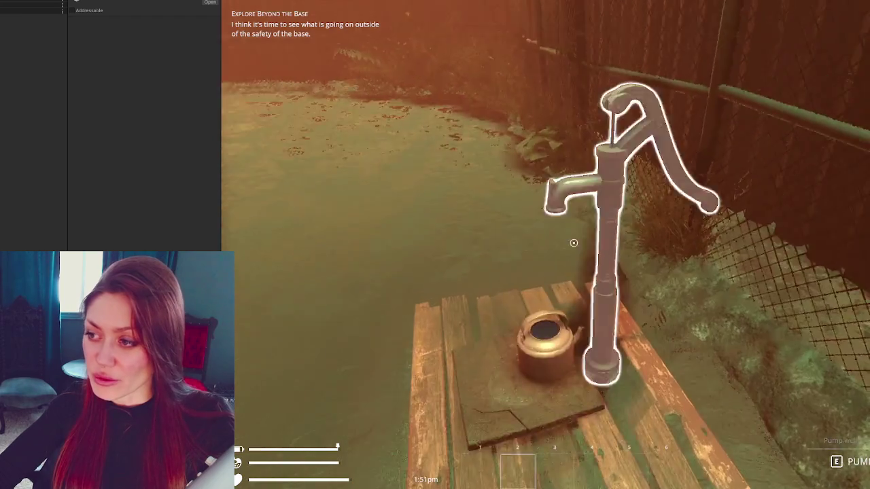
{"action": "left_click", "coordinate": [573, 242]}
Step: Plant and water the tomato sapling in a planter box, then pause on the Stats menu
{"action": "key", "text": "w"}
{"action": "left_click", "coordinate": [573, 242]}
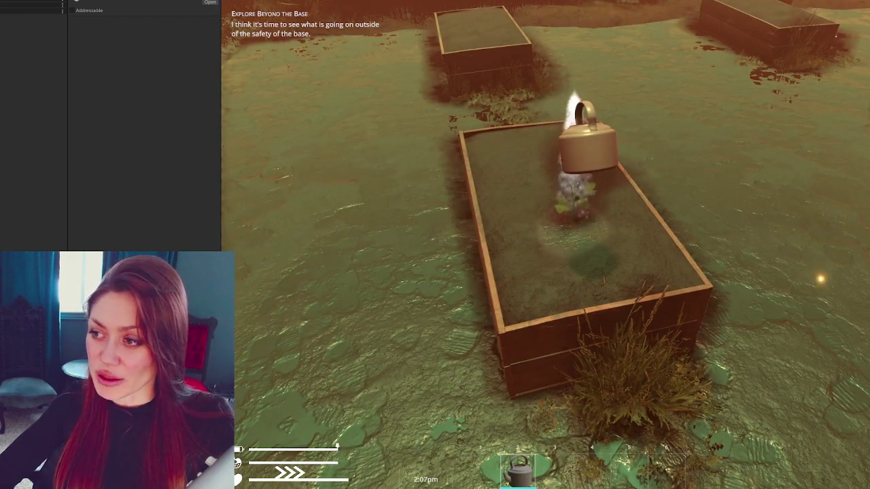
{"action": "key", "text": "w"}
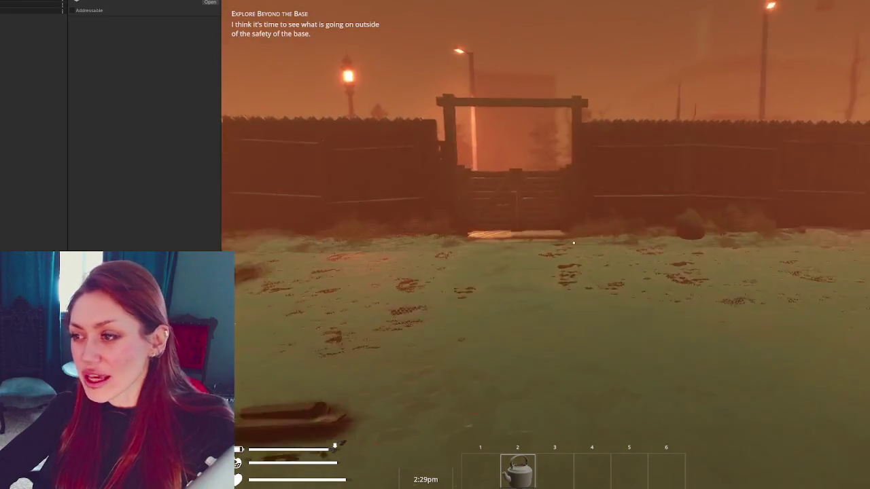
{"action": "key", "text": "Escape"}
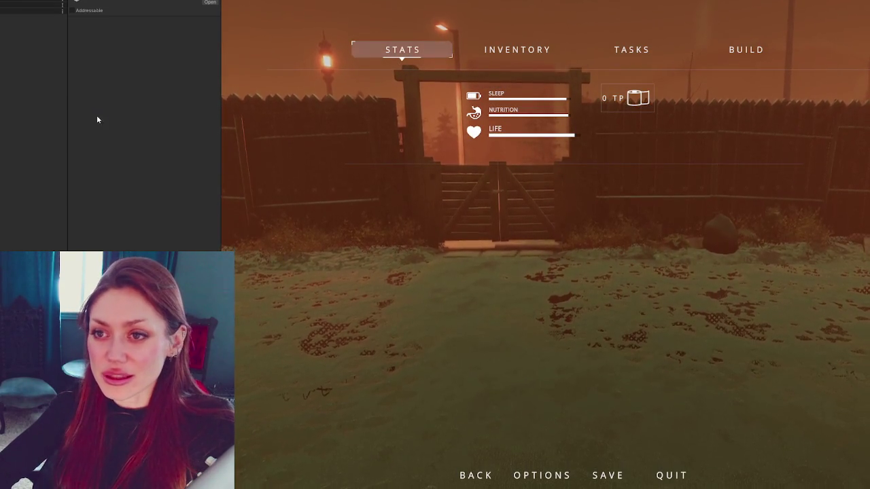
Step: Drag the editor panel border left to widen the Game view
{"action": "left_click_drag", "start_coordinate": [222, 46], "coordinate": [70, 74]}
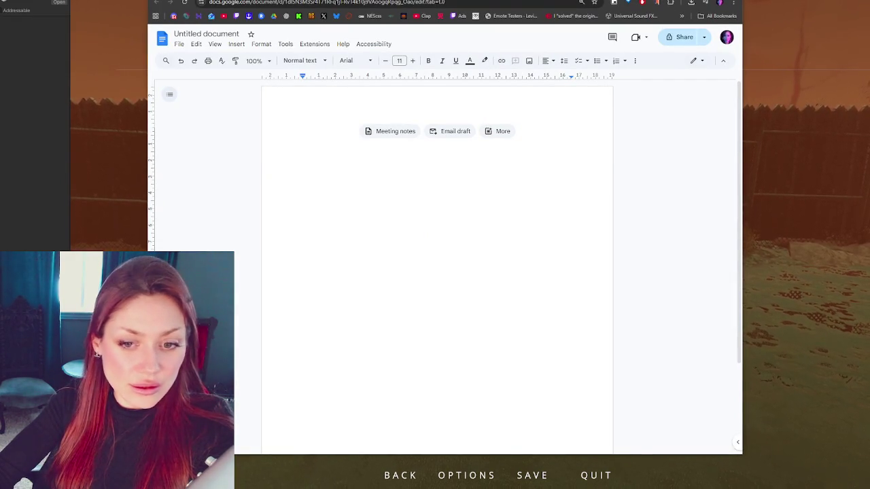
Step: Type the title 'Survival games' at the top of the document and start a new line
{"action": "type", "text": "Survival"}
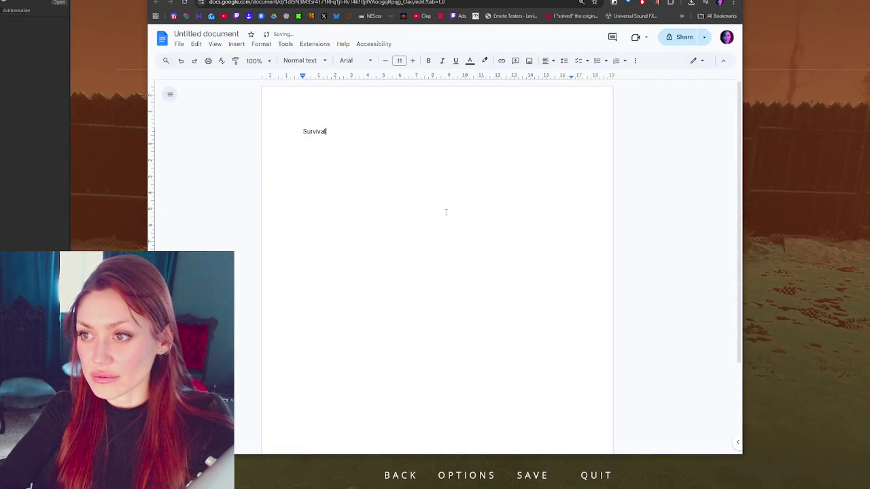
{"action": "type", "text": " games"}
{"action": "key", "text": "Return"}
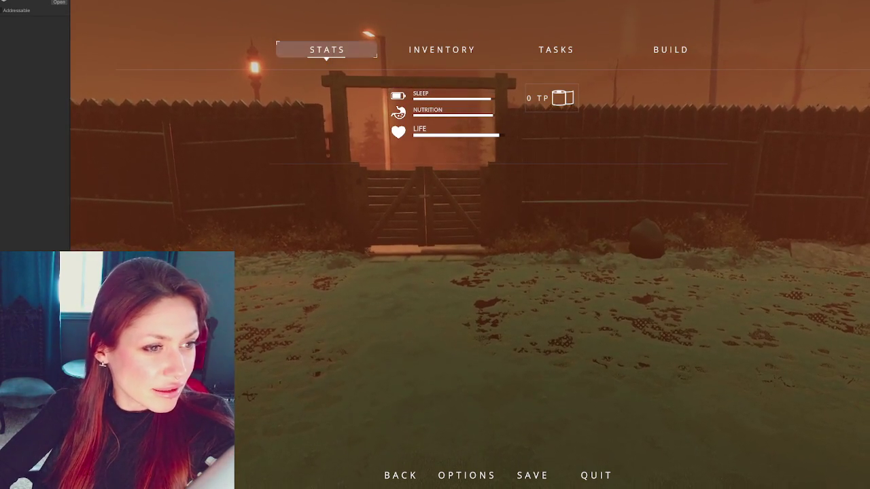
Step: Fill A6 with '7 Days to Die' and A13 with 'V Rising', then select B3
{"action": "type", "text": "ays"}
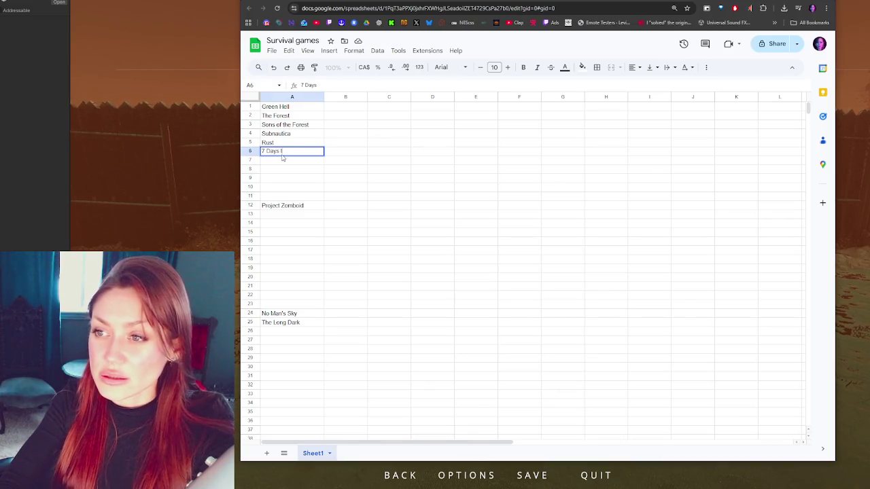
{"action": "type", "text": " to Die"}
{"action": "key", "text": "Return"}
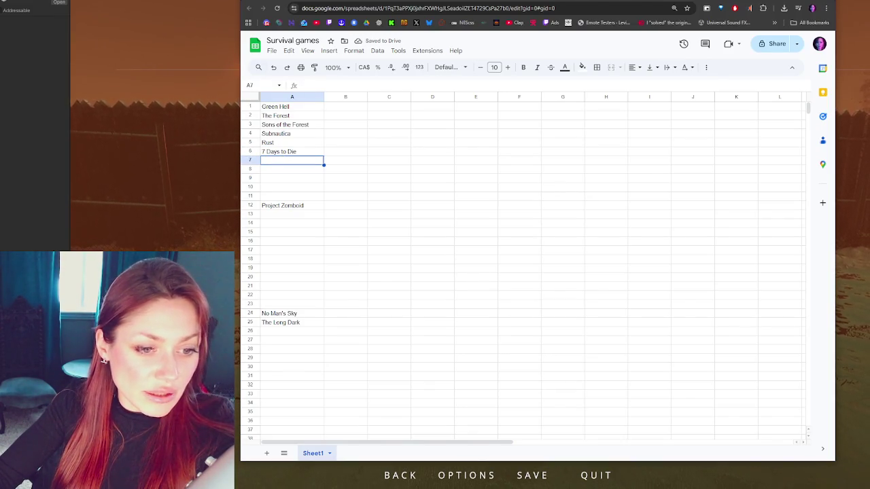
{"action": "left_click", "coordinate": [288, 213]}
{"action": "type", "text": "V Rising"}
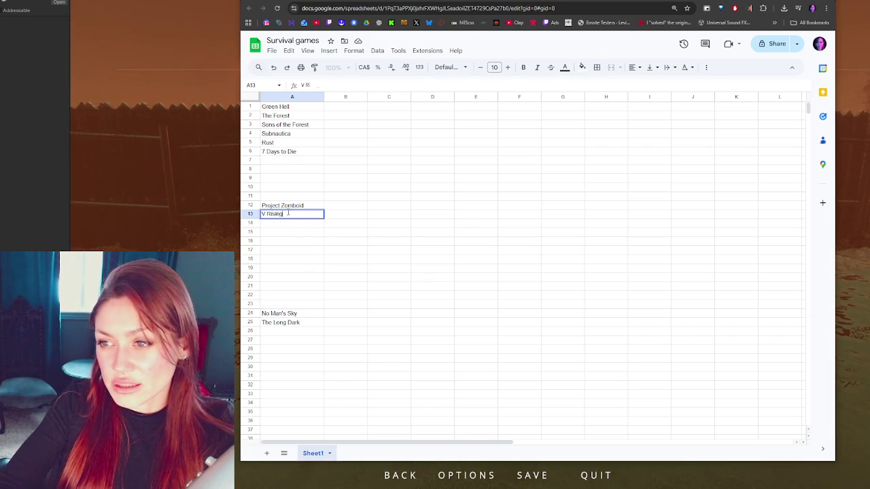
{"action": "key", "text": "Return"}
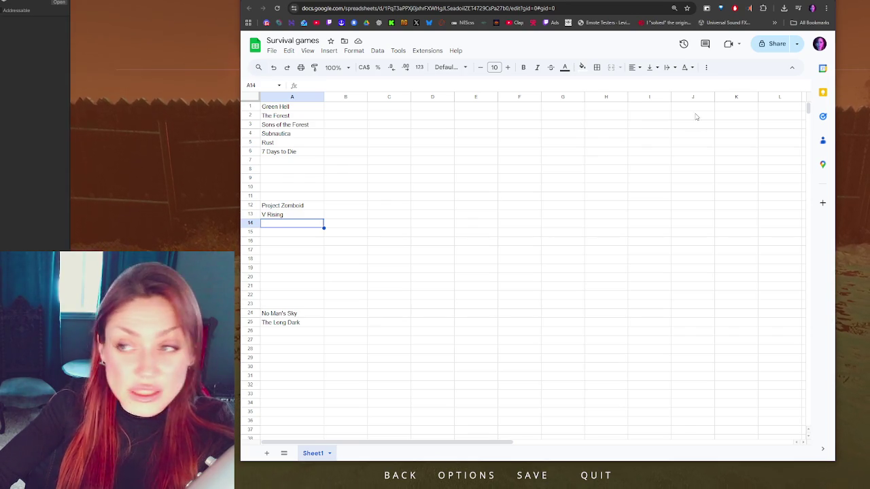
{"action": "left_click", "coordinate": [328, 126]}
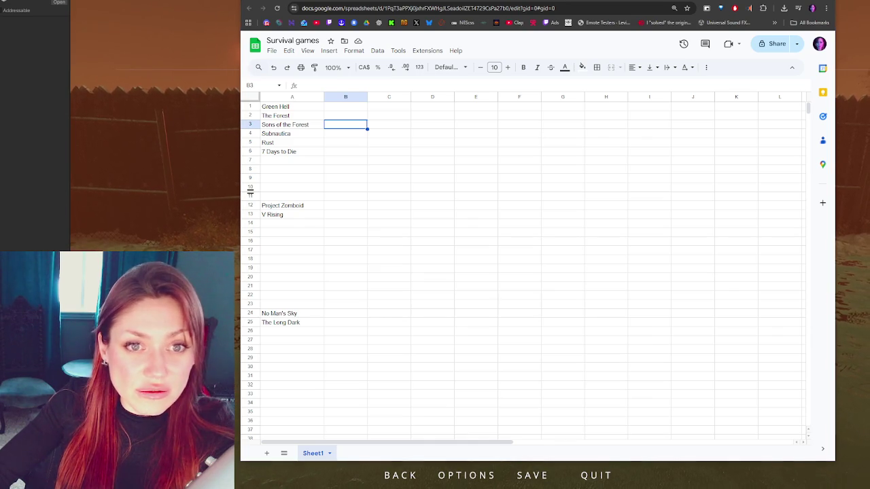
{"action": "key", "text": "alt+Tab"}
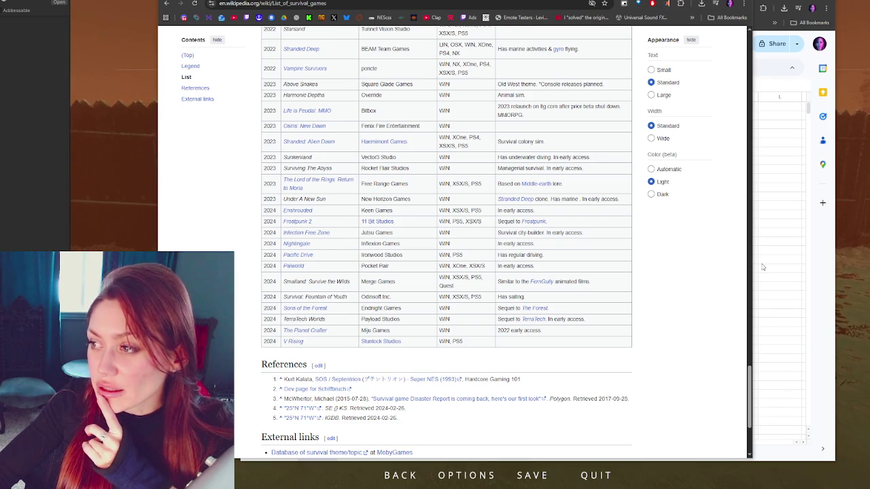
Step: Enter Frostpunk, Frostpunk 2, This War Of Mine and Rim World in cells A14–A17
{"action": "key", "text": "alt+Tab"}
{"action": "left_click", "coordinate": [289, 227]}
{"action": "type", "text": "Fronts"}
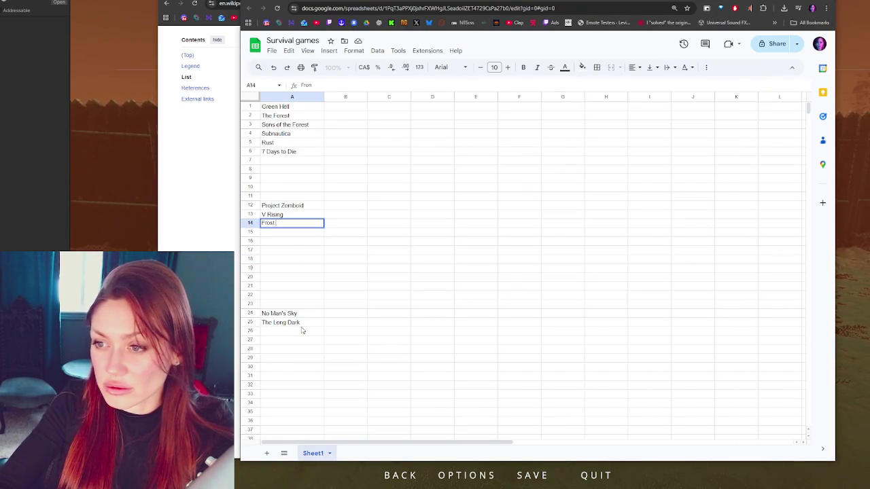
{"action": "key", "text": "Return"}
{"action": "type", "text": "Frostpunk 2"}
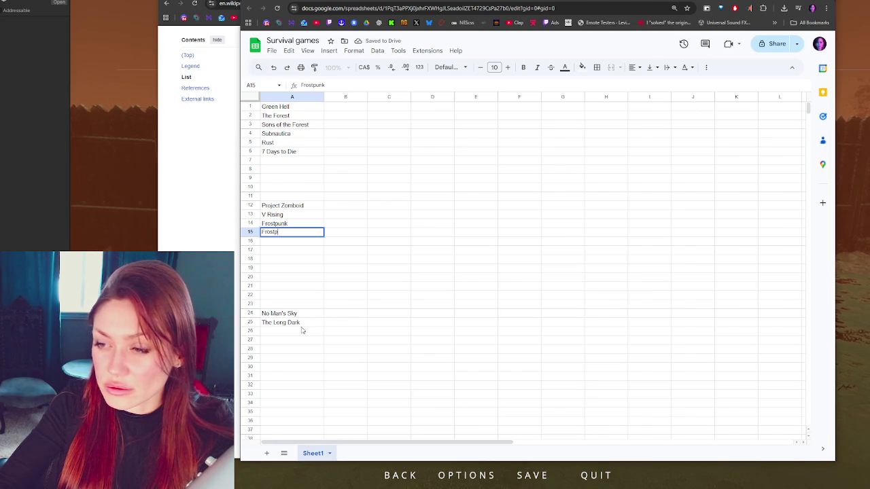
{"action": "key", "text": "Return"}
{"action": "type", "text": "This War Of Mine"}
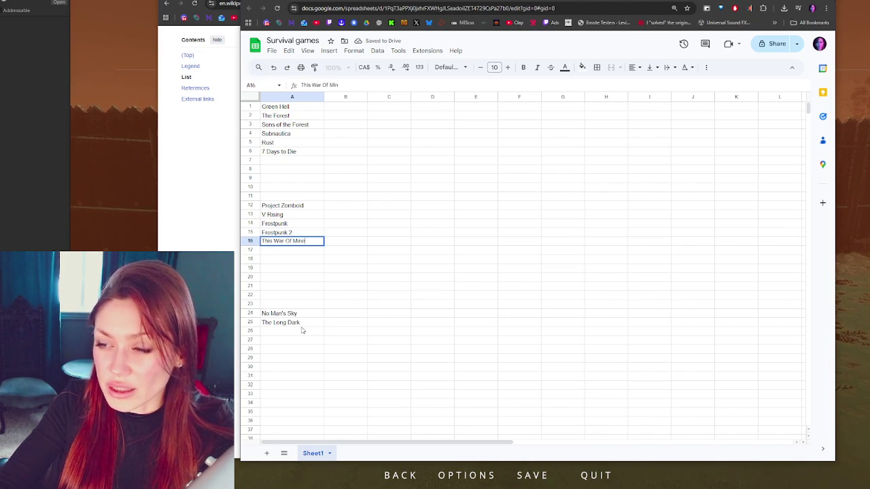
{"action": "key", "text": "Return"}
{"action": "type", "text": "Rim World"}
{"action": "key", "text": "Return"}
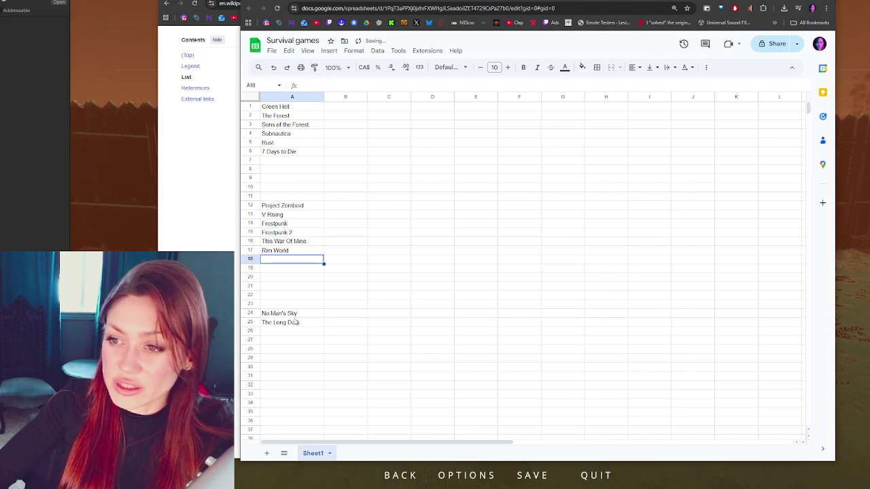
{"action": "left_click", "coordinate": [292, 215]}
Step: Arrange the spreadsheet and Wikipedia list windows side by side
{"action": "mouse_move", "coordinate": [402, 2]}
{"action": "left_mouse_down"}
{"action": "mouse_move", "coordinate": [541, 28]}
{"action": "mouse_move", "coordinate": [547, 3]}
{"action": "left_mouse_up"}
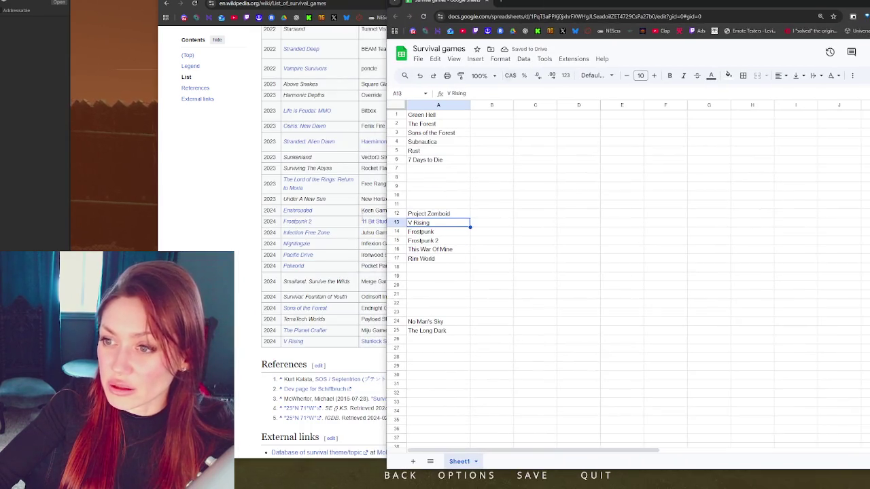
{"action": "left_click", "coordinate": [488, 3]}
{"action": "left_click_drag", "start_coordinate": [488, 3], "coordinate": [415, 2]}
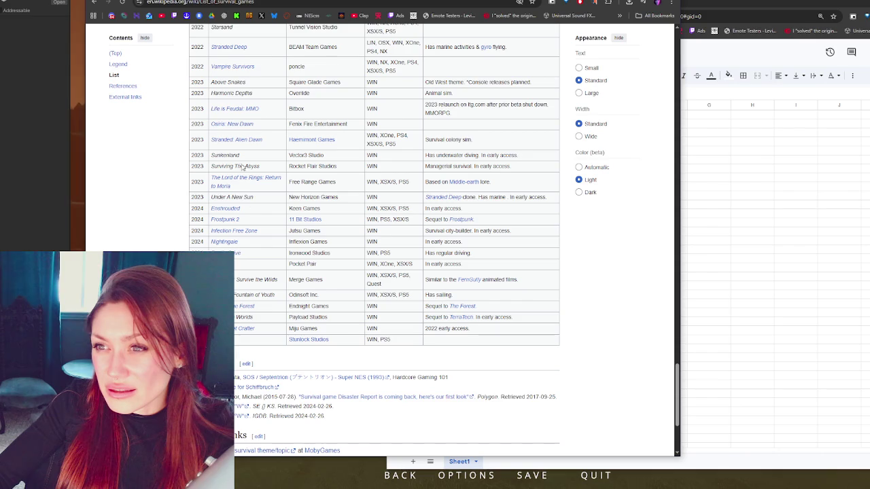
{"action": "scroll", "coordinate": [239, 147], "scroll_direction": "up", "scroll_amount": 1}
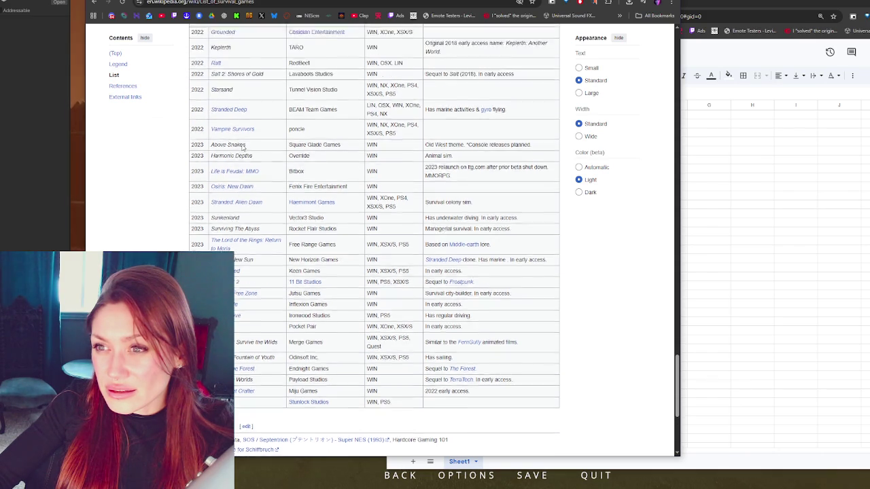
Step: Skim the Vampire Survivors article and go back to the List of survival games
{"action": "mouse_move", "coordinate": [223, 151]}
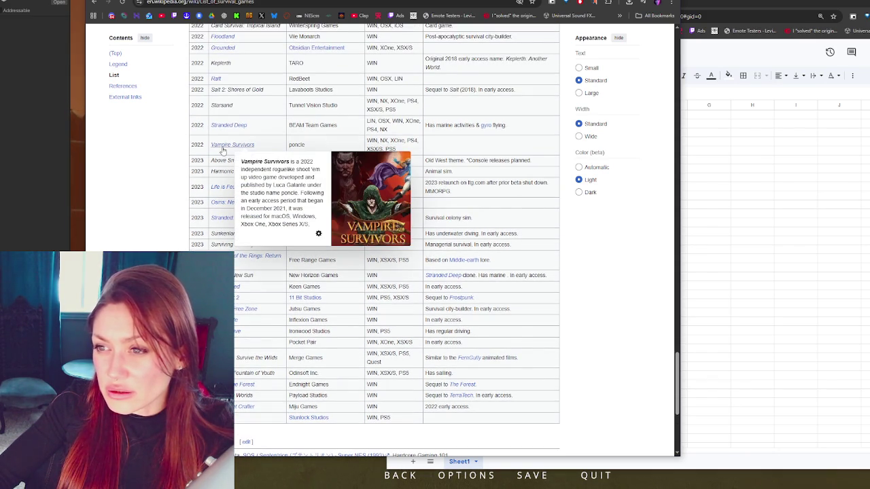
{"action": "left_click", "coordinate": [223, 149]}
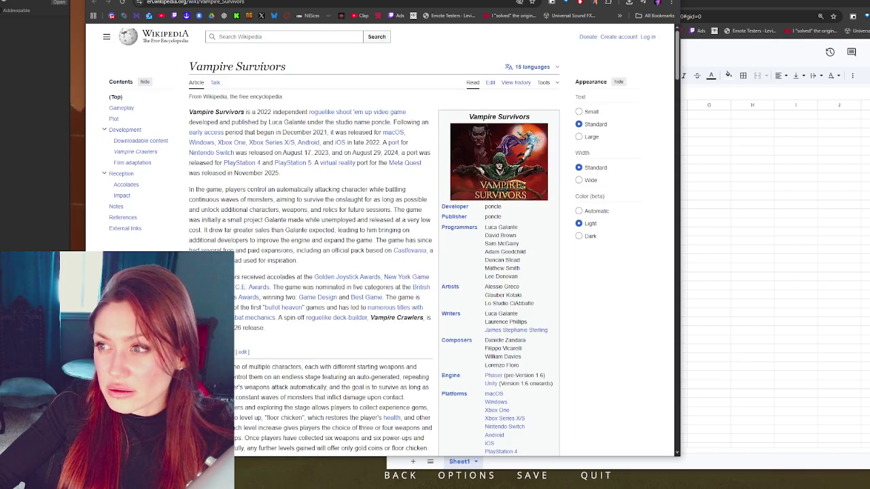
{"action": "scroll", "coordinate": [354, 253], "scroll_direction": "down", "scroll_amount": 5}
{"action": "scroll", "coordinate": [354, 253], "scroll_direction": "down", "scroll_amount": 15}
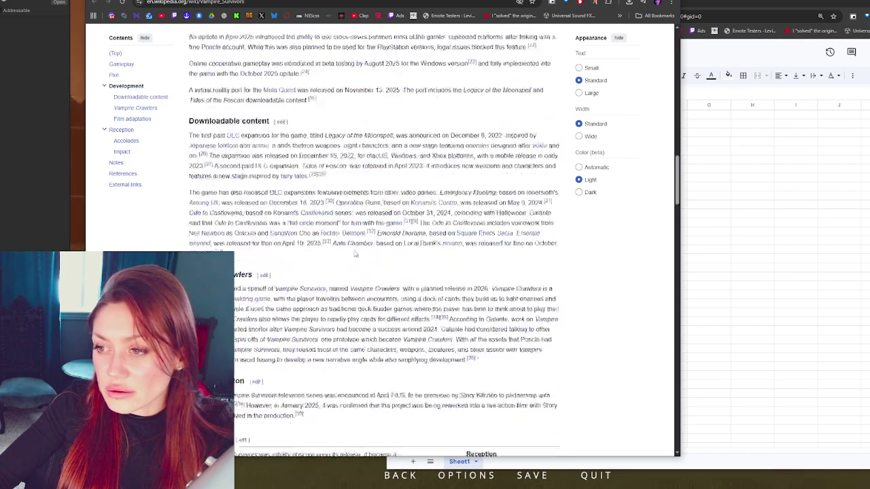
{"action": "scroll", "coordinate": [361, 236], "scroll_direction": "down", "scroll_amount": 5}
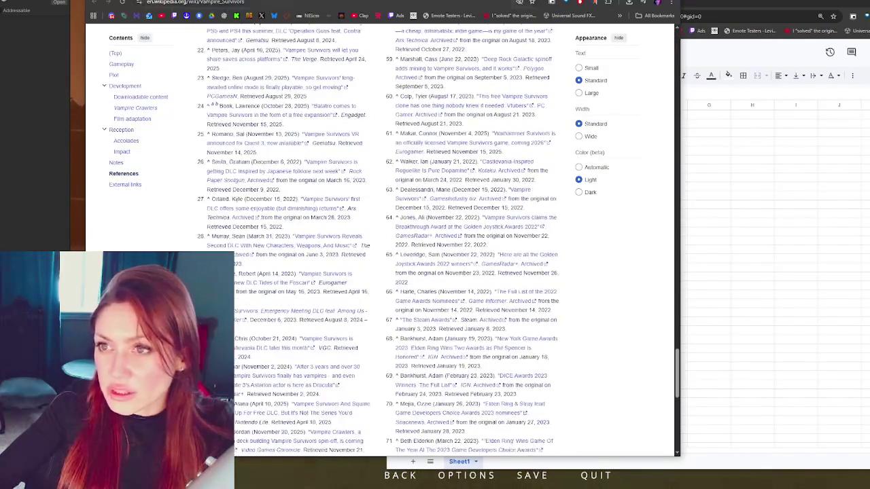
{"action": "key", "text": "alt+Left"}
{"action": "scroll", "coordinate": [262, 279], "scroll_direction": "up", "scroll_amount": 3}
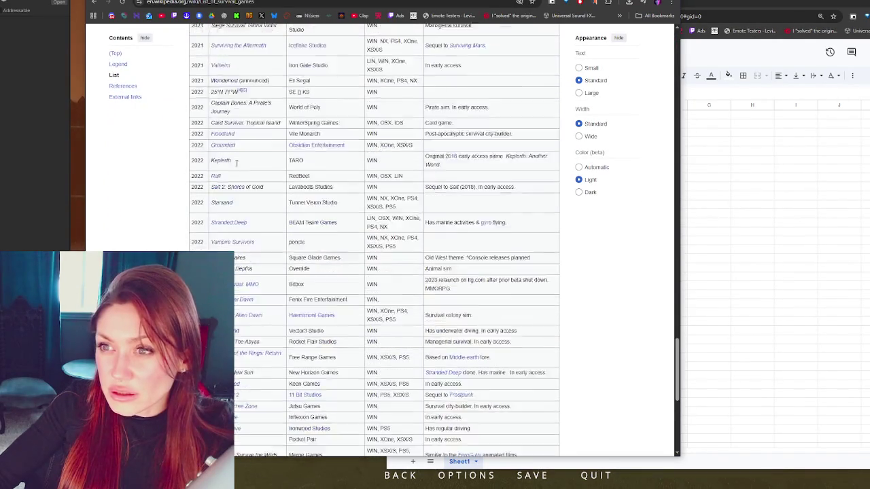
Step: Bring the spreadsheet to the front and select cell A7 below 7 Days to Die
{"action": "left_click", "coordinate": [720, 202]}
{"action": "left_click", "coordinate": [720, 202]}
{"action": "left_click", "coordinate": [467, 171]}
Step: Enter Raft in A7, Valheim in A8, and Grounded in A26
{"action": "type", "text": "Raft"}
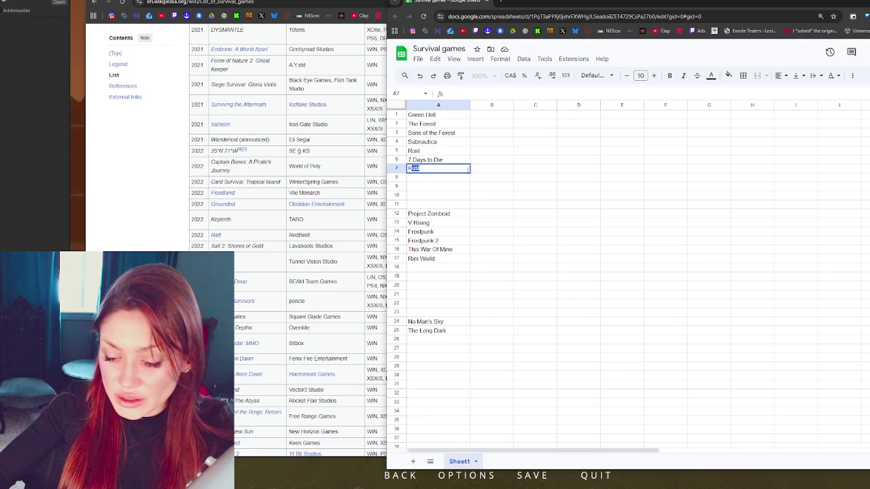
{"action": "key", "text": "Return"}
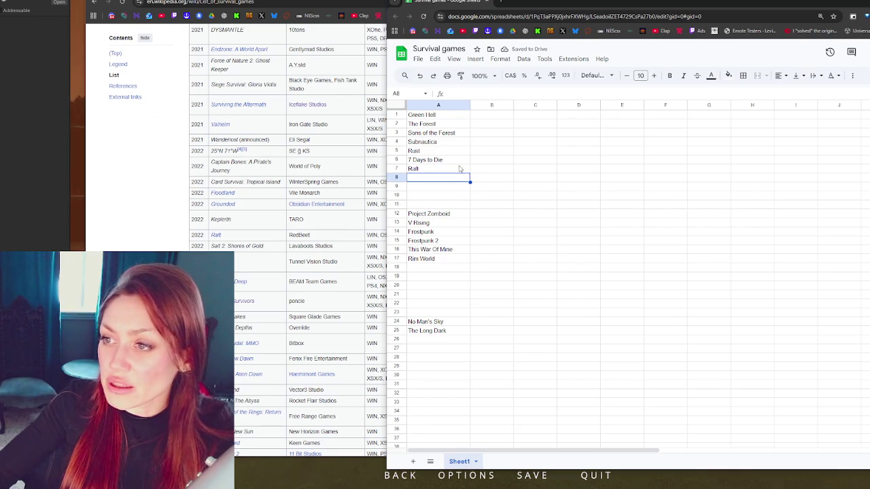
{"action": "type", "text": "Valheim"}
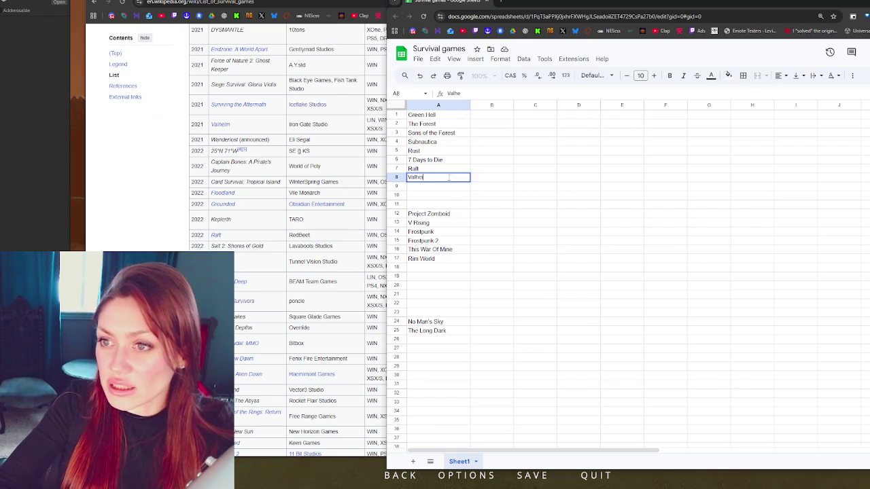
{"action": "key", "text": "Return"}
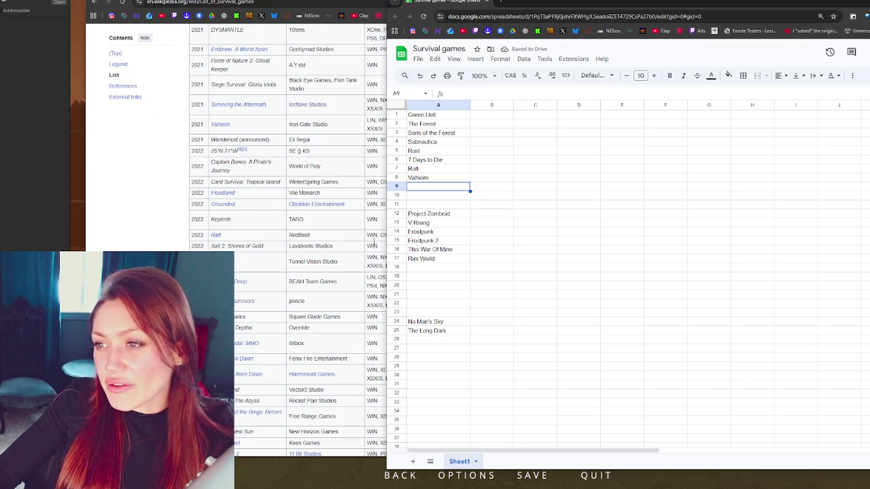
{"action": "left_click", "coordinate": [438, 339]}
{"action": "type", "text": "Grounded"}
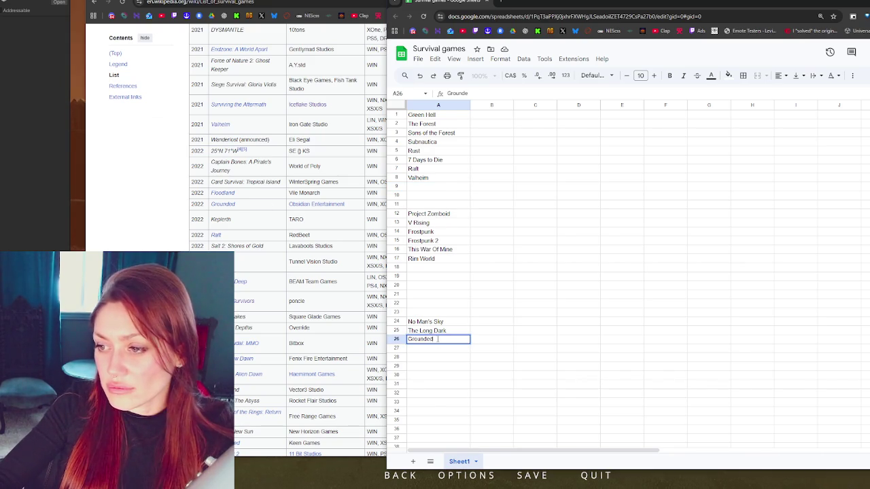
{"action": "key", "text": "Return"}
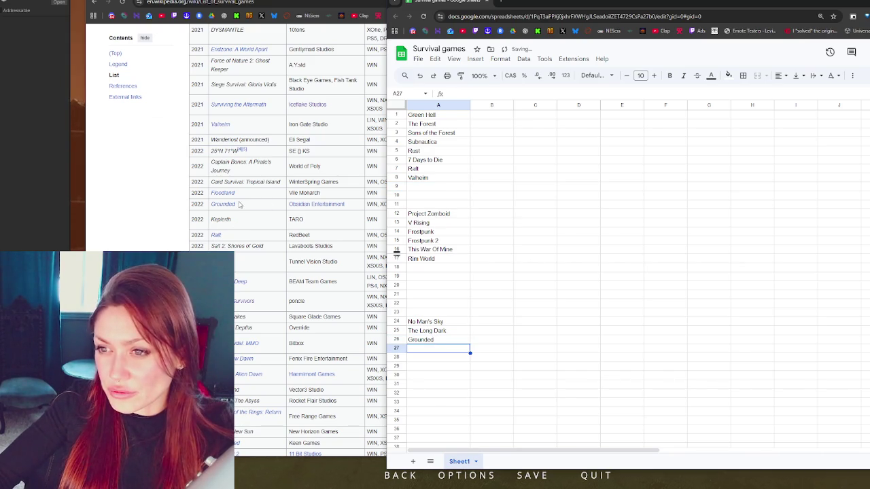
{"action": "scroll", "coordinate": [245, 217], "scroll_direction": "up", "scroll_amount": 2}
Step: Enter Surviving the Aftermath in cell A27
{"action": "scroll", "coordinate": [251, 229], "scroll_direction": "up", "scroll_amount": 2}
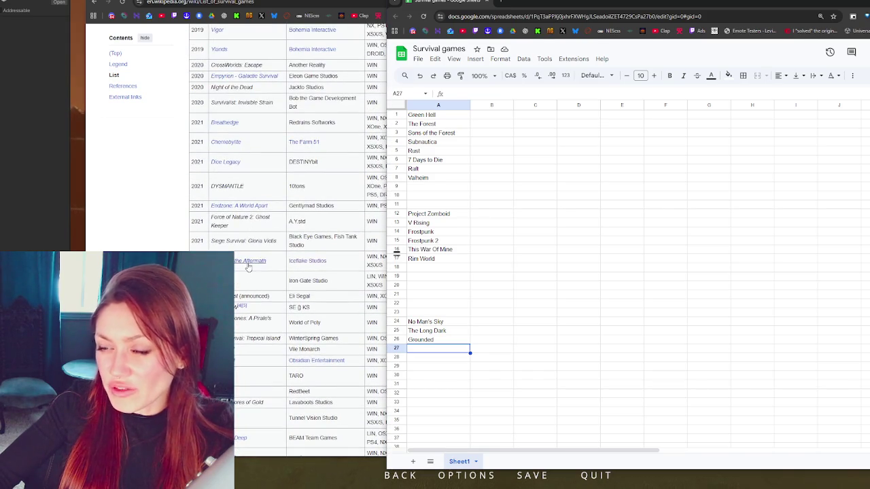
{"action": "scroll", "coordinate": [253, 305], "scroll_direction": "up", "scroll_amount": 2}
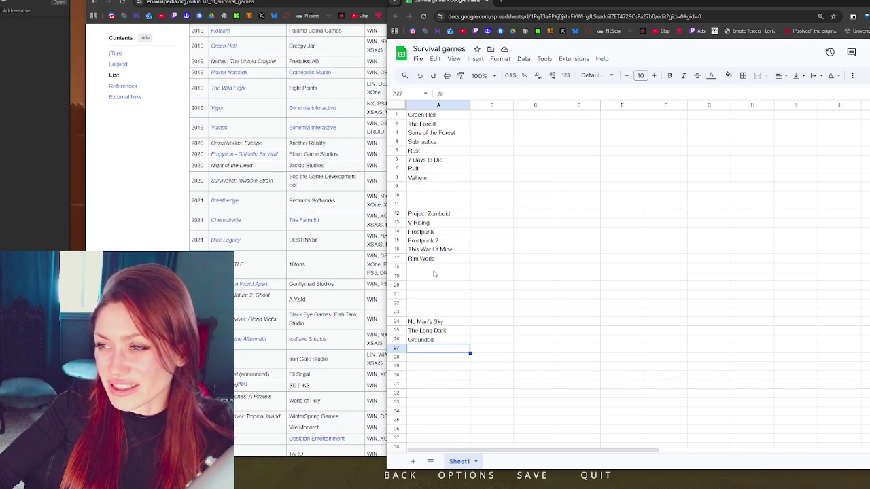
{"action": "type", "text": "S"}
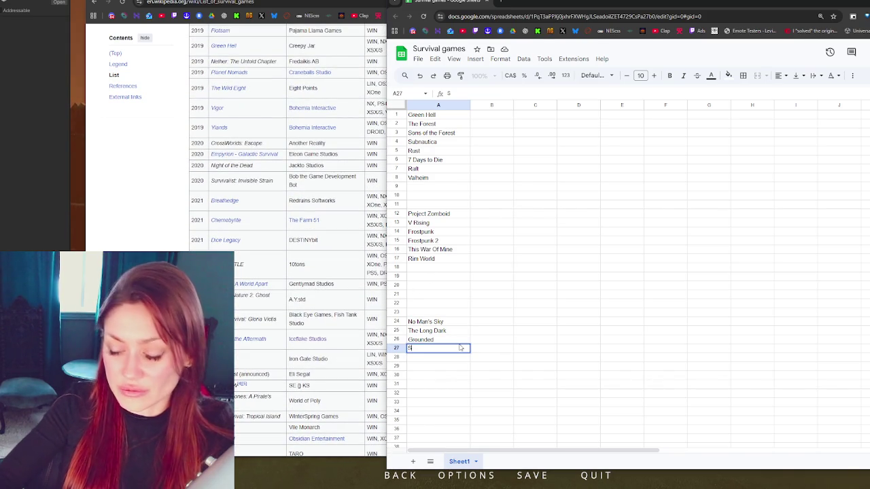
{"action": "type", "text": "urviving the Aftermath"}
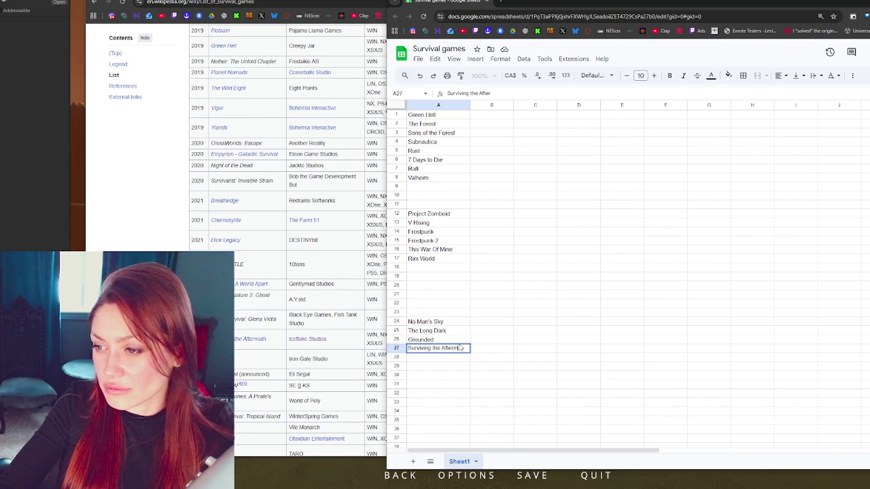
{"action": "key", "text": "Return"}
Step: Add Surviving Mars in A28, overriding the autocomplete suggestion
{"action": "scroll", "coordinate": [191, 236], "scroll_direction": "up", "scroll_amount": 1}
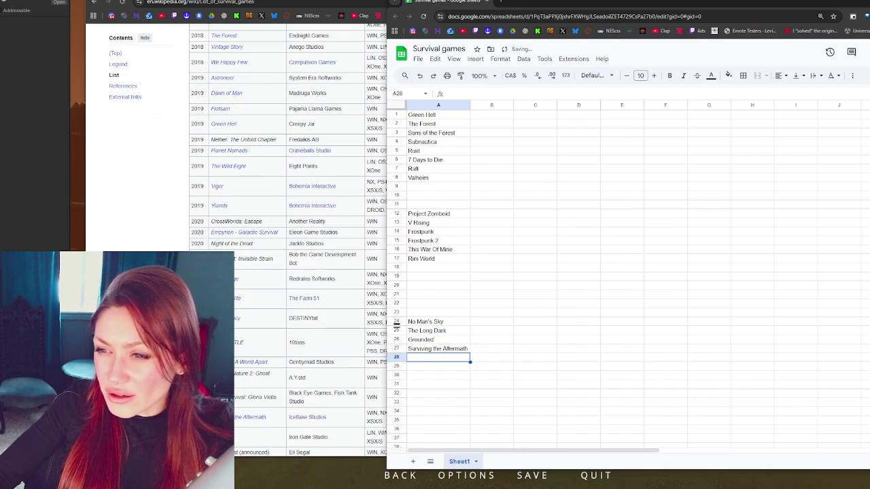
{"action": "scroll", "coordinate": [243, 266], "scroll_direction": "up", "scroll_amount": 2}
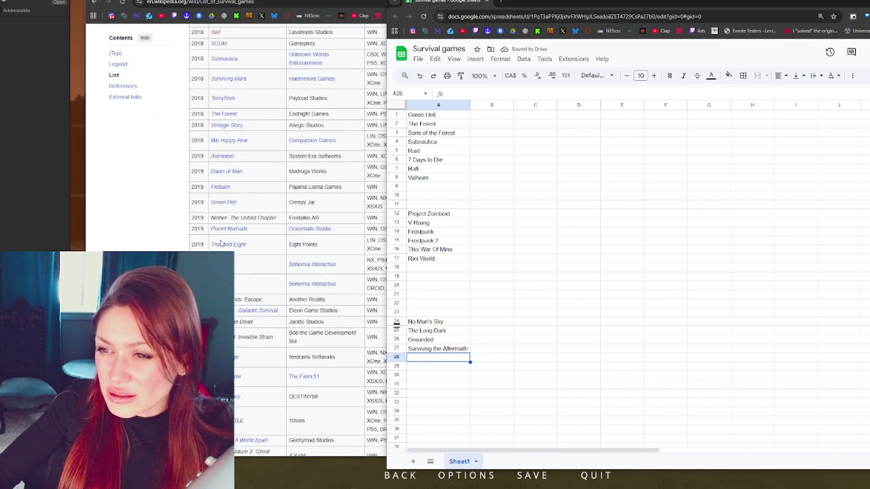
{"action": "mouse_move", "coordinate": [228, 202]}
{"action": "scroll", "coordinate": [232, 222], "scroll_direction": "up", "scroll_amount": 1}
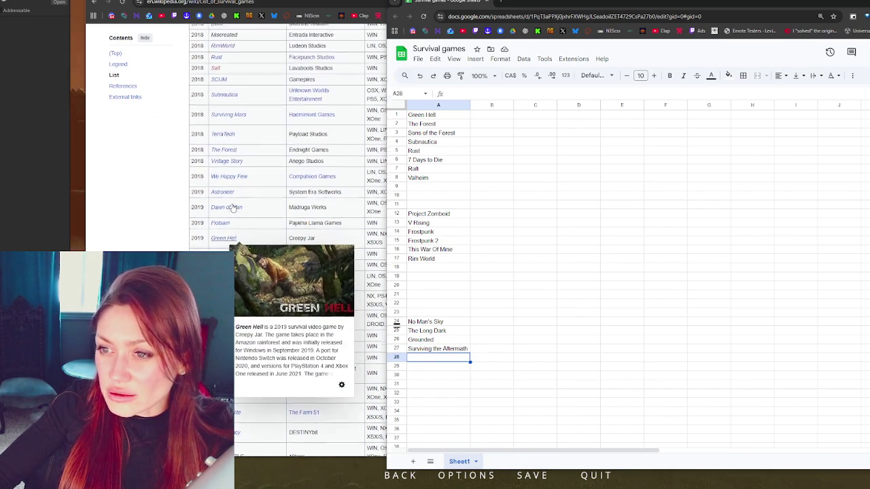
{"action": "mouse_move", "coordinate": [224, 232]}
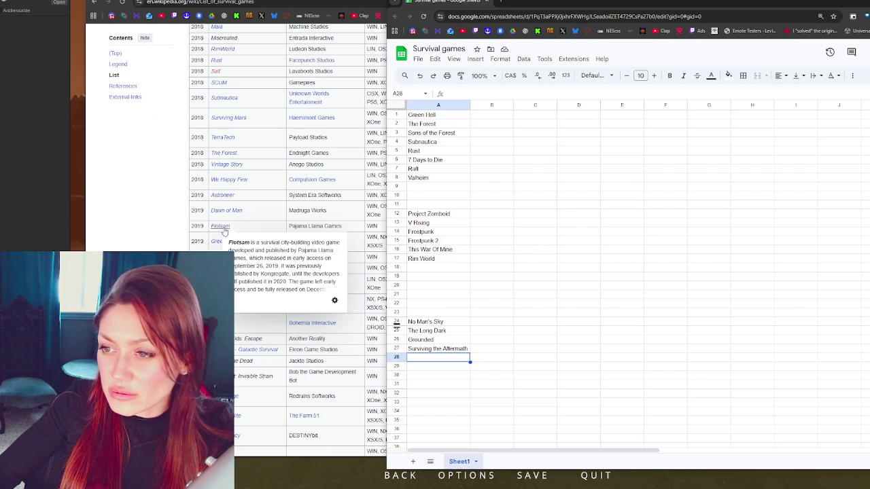
{"action": "scroll", "coordinate": [231, 224], "scroll_direction": "up", "scroll_amount": 1}
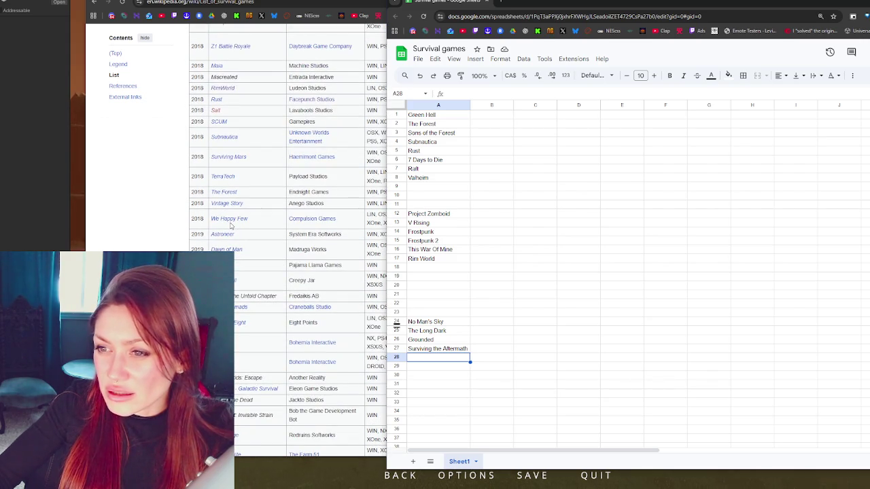
{"action": "scroll", "coordinate": [231, 225], "scroll_direction": "up", "scroll_amount": 1}
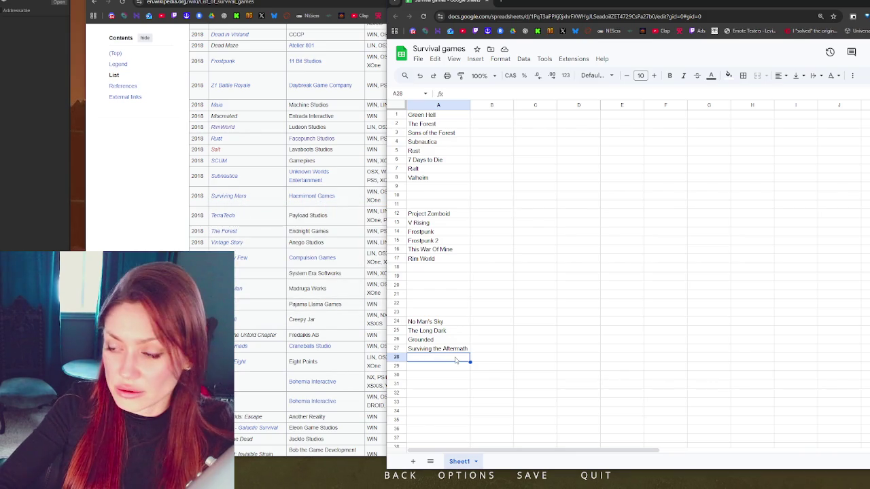
{"action": "type", "text": "Survivng Mars"}
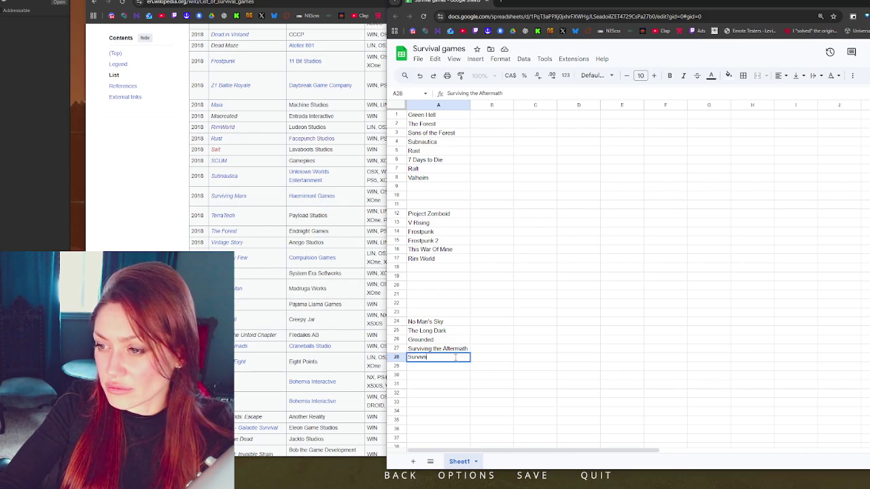
{"action": "key", "text": "Return"}
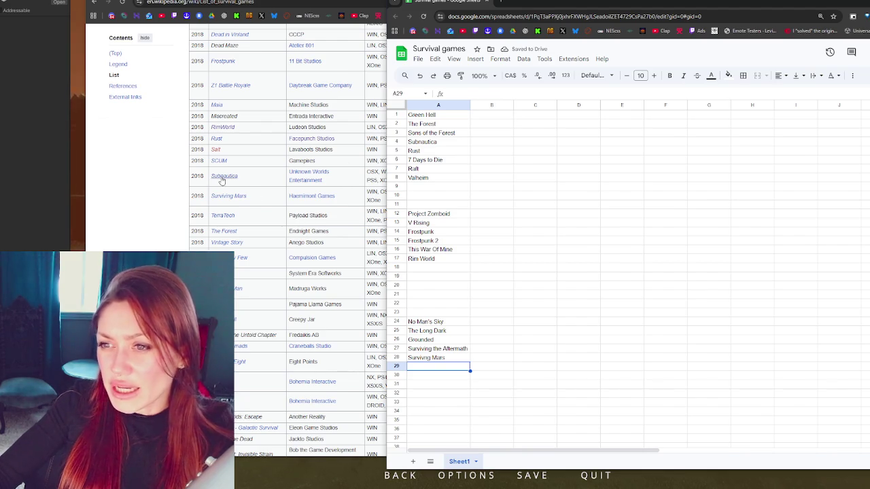
Step: Enter Ark: Survival Evolved in A29, correcting the misspelling
{"action": "mouse_move", "coordinate": [222, 181]}
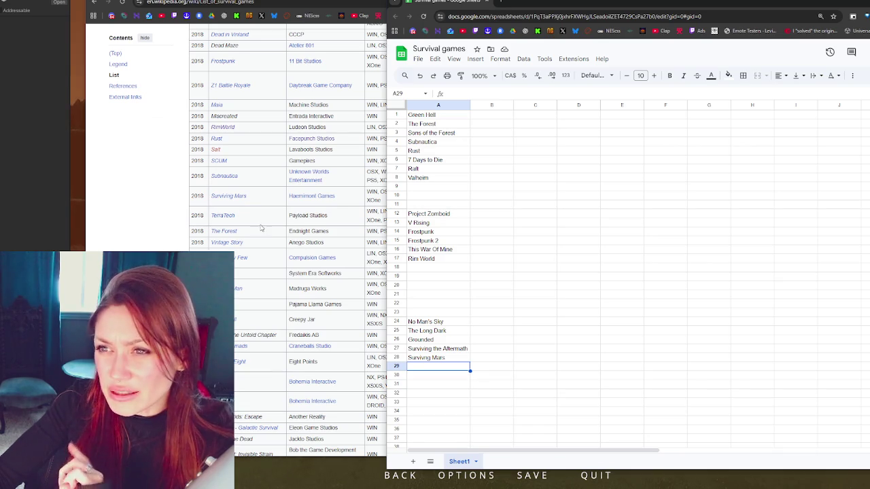
{"action": "scroll", "coordinate": [260, 230], "scroll_direction": "up", "scroll_amount": 1}
{"action": "scroll", "coordinate": [256, 232], "scroll_direction": "up", "scroll_amount": 6}
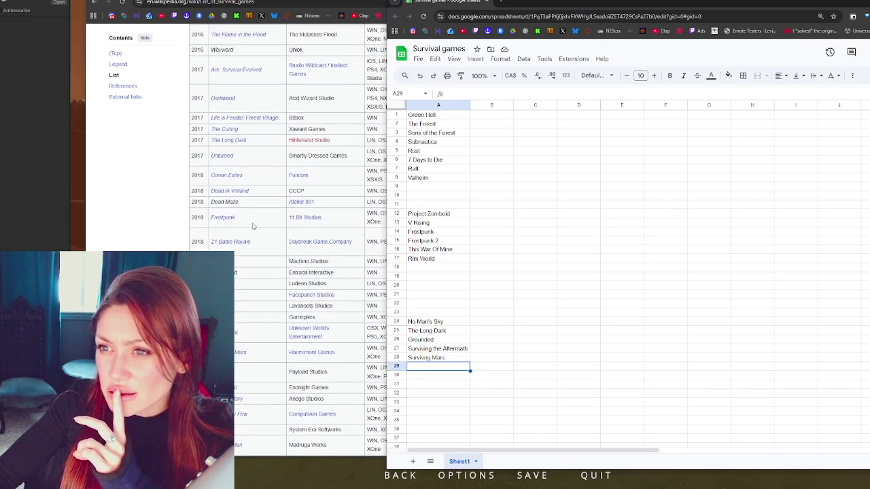
{"action": "scroll", "coordinate": [249, 217], "scroll_direction": "up", "scroll_amount": 1}
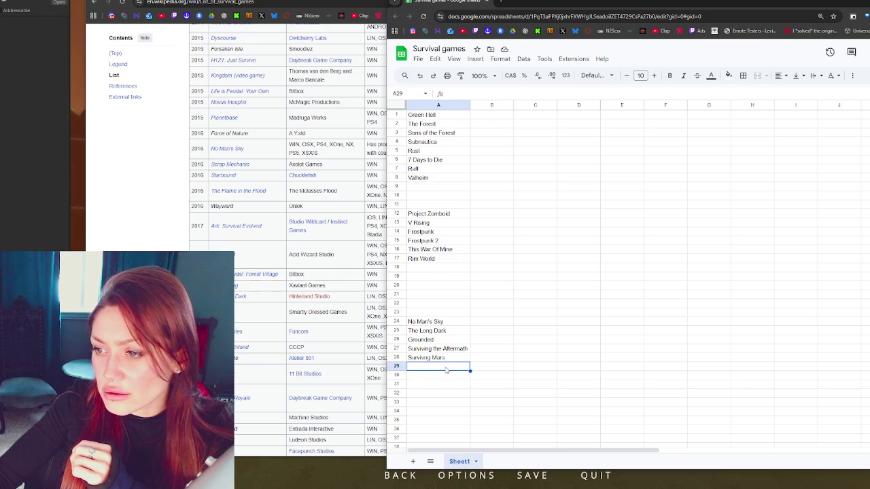
{"action": "type", "text": "A"}
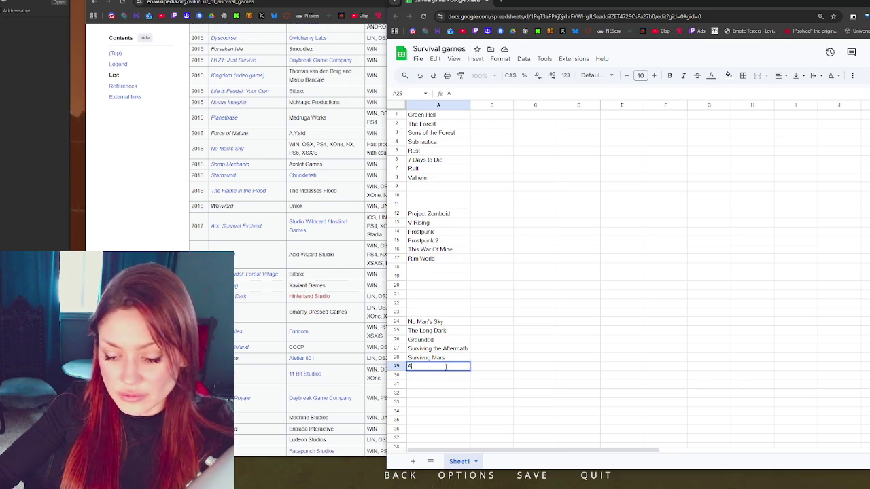
{"action": "type", "text": "rk: "}
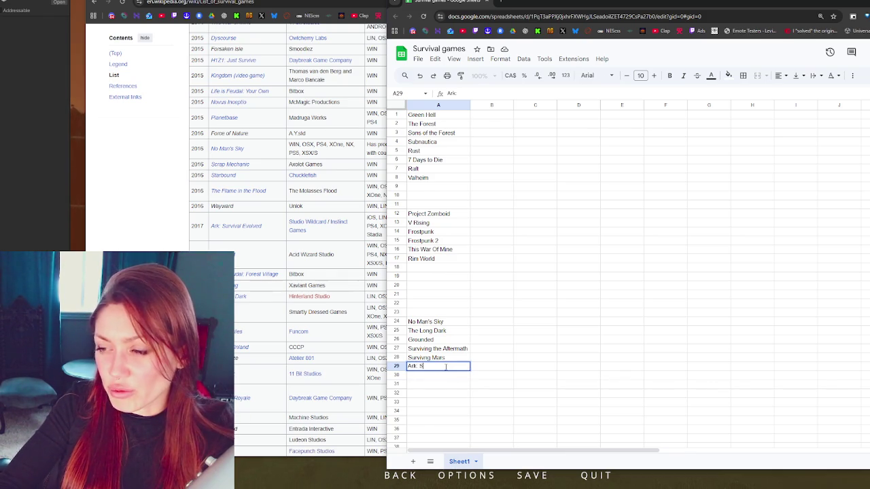
{"action": "type", "text": "Survival E"}
{"action": "type", "text": "voll"}
{"action": "key", "text": "BackSpace"}
{"action": "type", "text": "ved"}
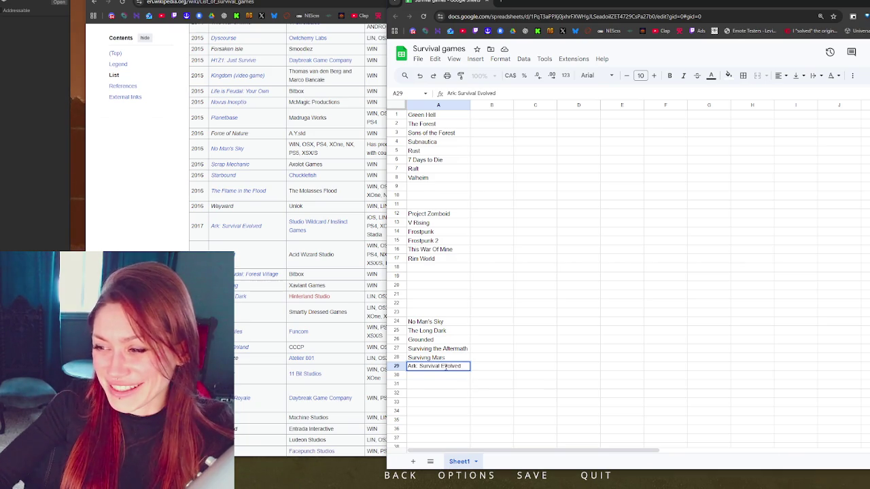
{"action": "left_click", "coordinate": [465, 350]}
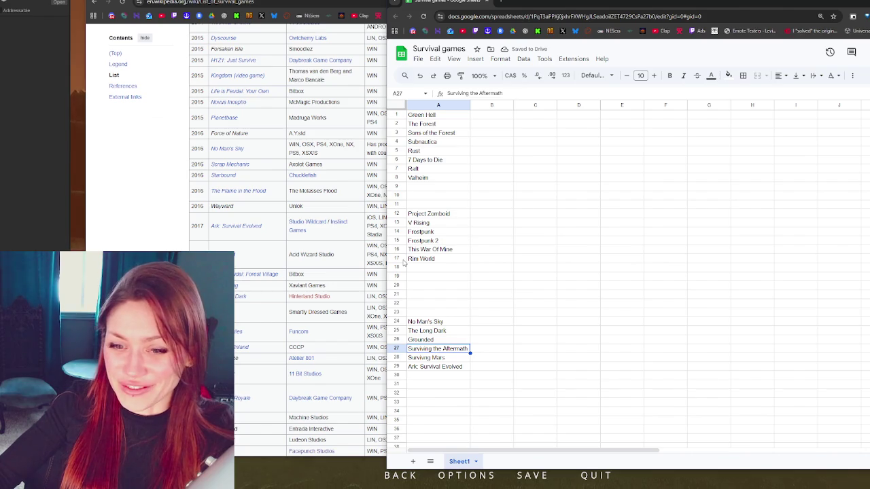
Step: Move through the Rim World and Valheim entries to the empty cell below Valheim
{"action": "left_click", "coordinate": [467, 261]}
{"action": "left_click", "coordinate": [466, 269]}
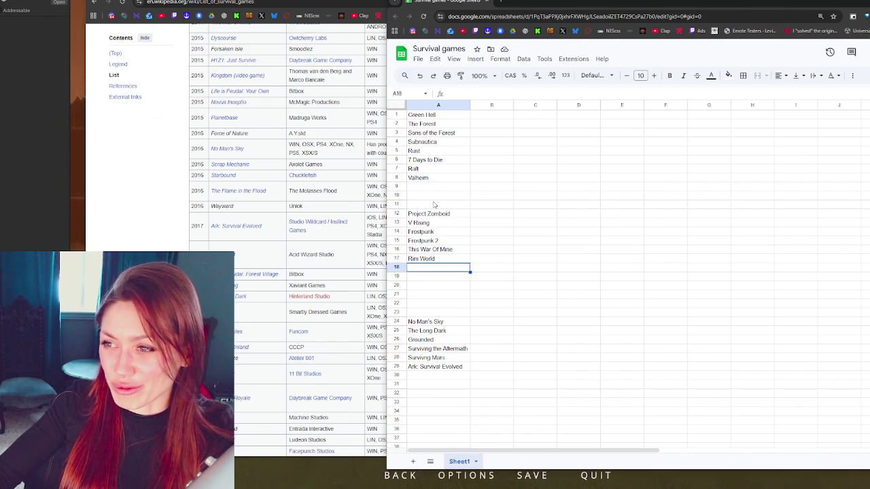
{"action": "left_click", "coordinate": [436, 205]}
{"action": "left_click", "coordinate": [468, 170]}
{"action": "left_click", "coordinate": [451, 179]}
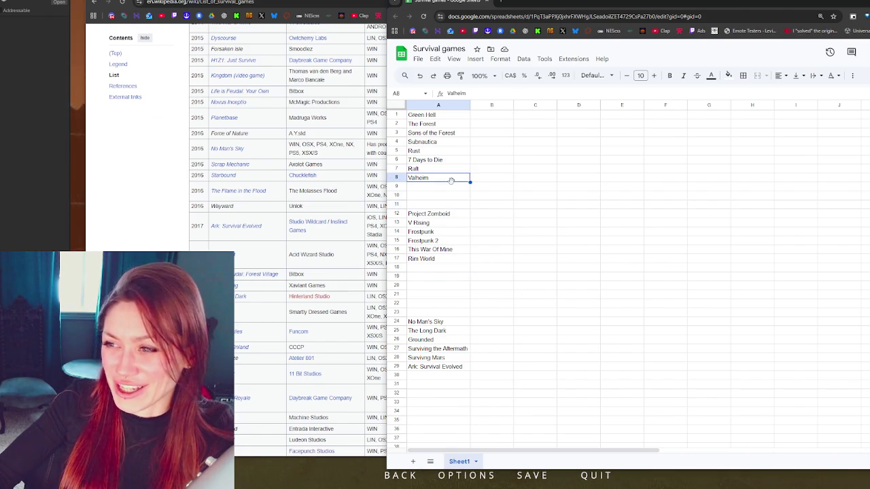
{"action": "left_click", "coordinate": [452, 188]}
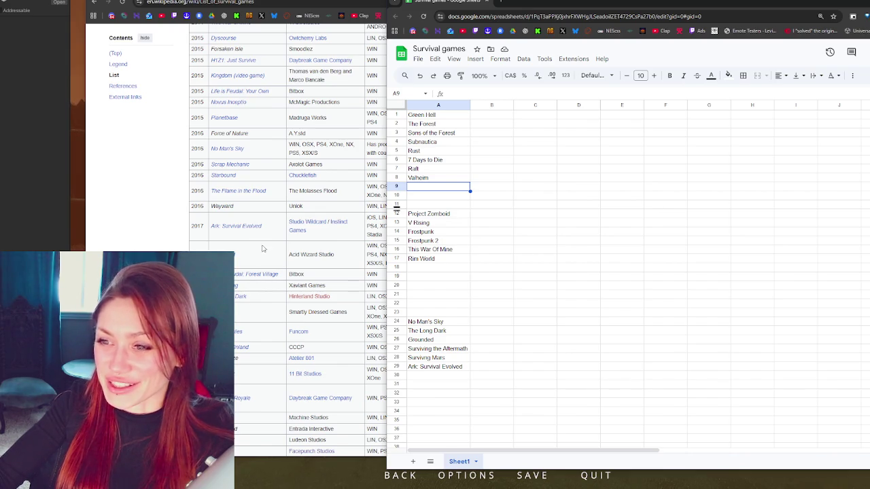
Step: Add Starbound via autocomplete and Terraria in the rows below Rim World
{"action": "scroll", "coordinate": [267, 246], "scroll_direction": "up", "scroll_amount": 1}
{"action": "scroll", "coordinate": [262, 270], "scroll_direction": "up", "scroll_amount": 1}
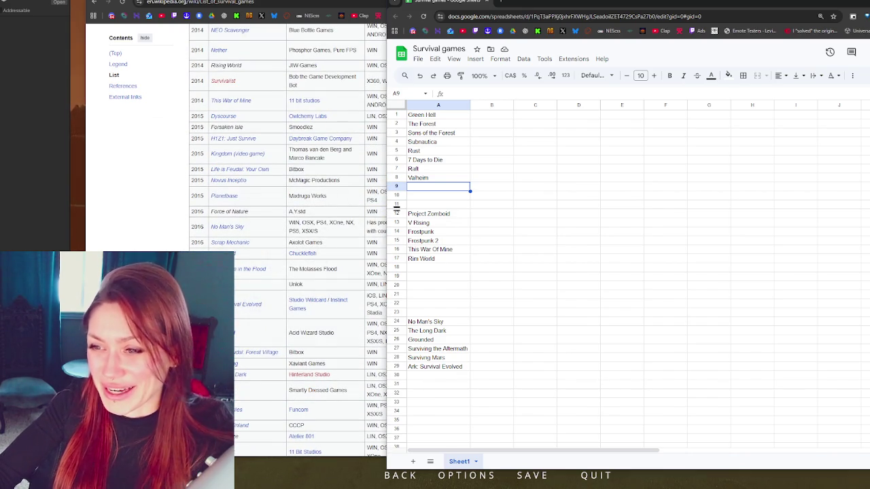
{"action": "left_click", "coordinate": [442, 267]}
{"action": "type", "text": "Starboun"}
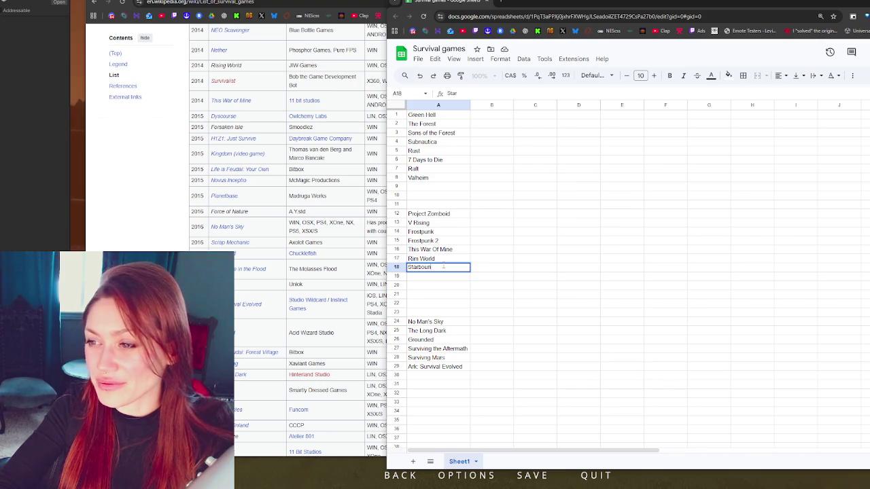
{"action": "key", "text": "Return"}
{"action": "type", "text": "Terr"}
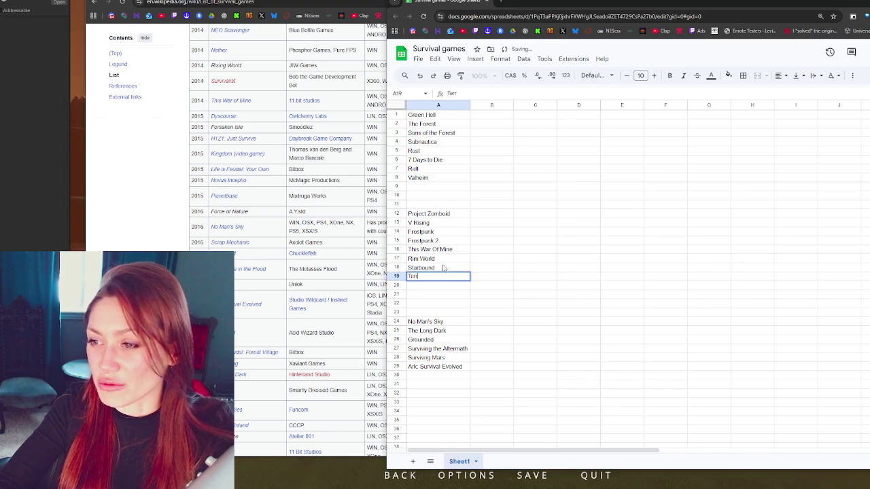
{"action": "type", "text": "aria"}
{"action": "key", "text": "Return"}
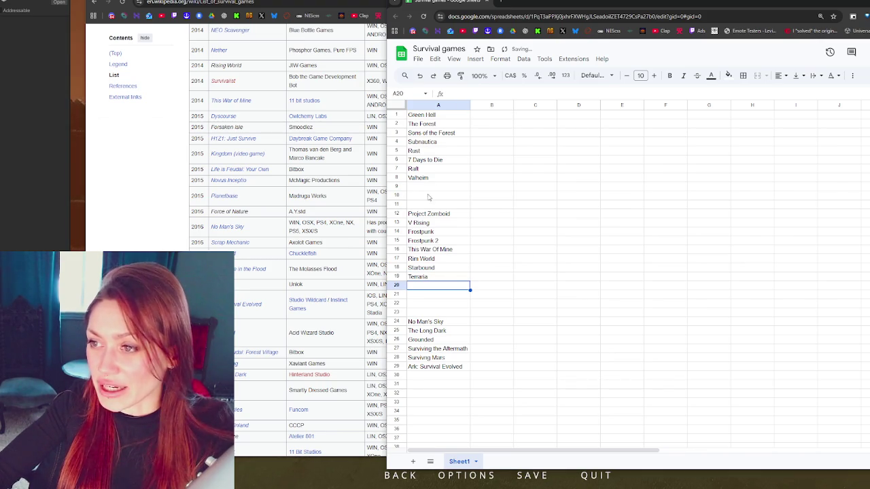
Step: Enter Minecraft below Valheim and bring the Wikipedia survival games list forward
{"action": "left_click", "coordinate": [430, 196]}
{"action": "left_click", "coordinate": [431, 190]}
{"action": "type", "text": "Minecr"}
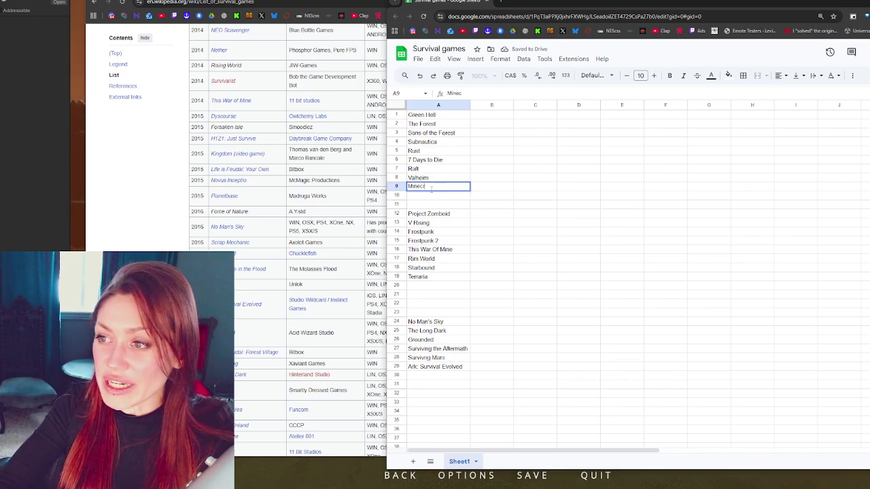
{"action": "type", "text": "aft"}
{"action": "key", "text": "Return"}
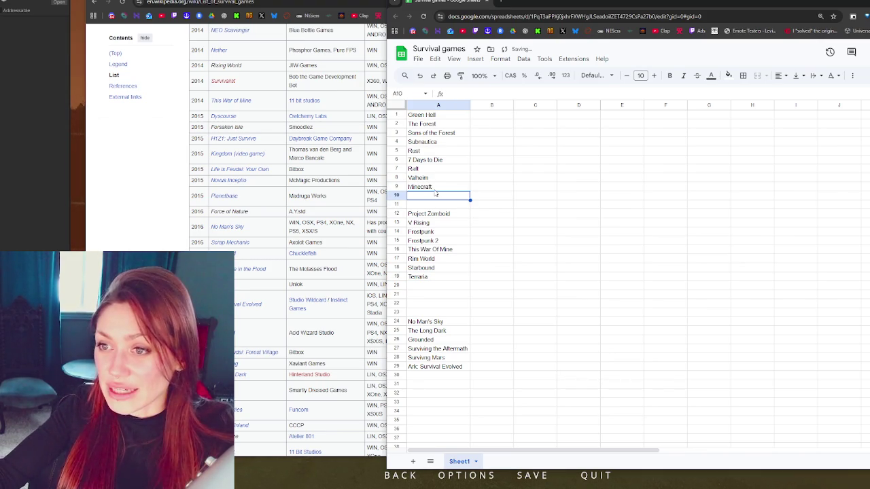
{"action": "scroll", "coordinate": [263, 265], "scroll_direction": "up", "scroll_amount": 5}
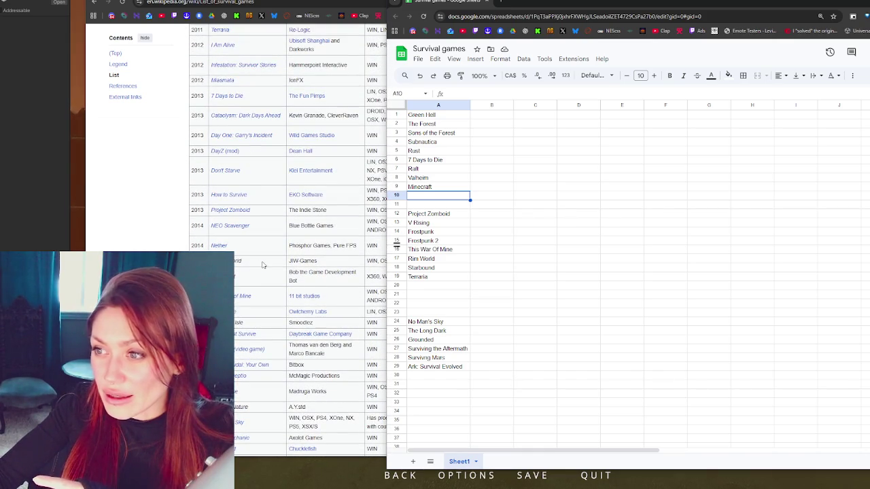
{"action": "left_click", "coordinate": [257, 214]}
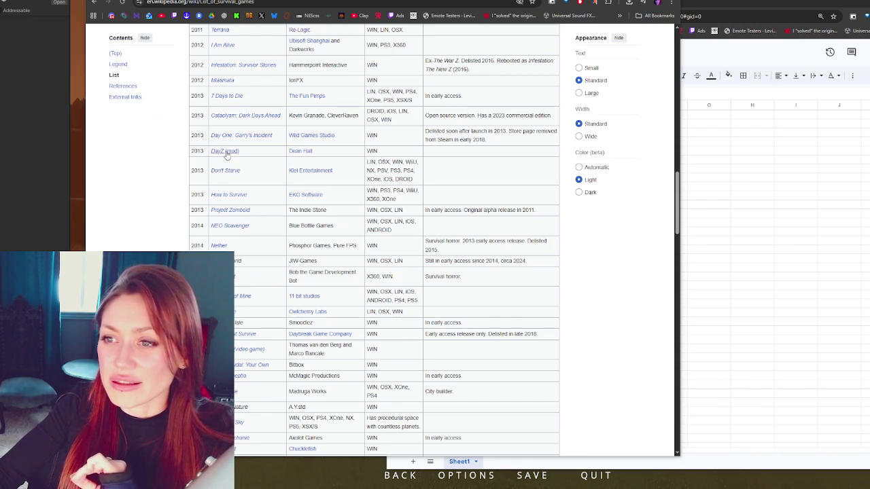
Step: Scroll through the Wikipedia survival games table, switching back to it with Alt+Tab
{"action": "scroll", "coordinate": [227, 155], "scroll_direction": "up", "scroll_amount": 1}
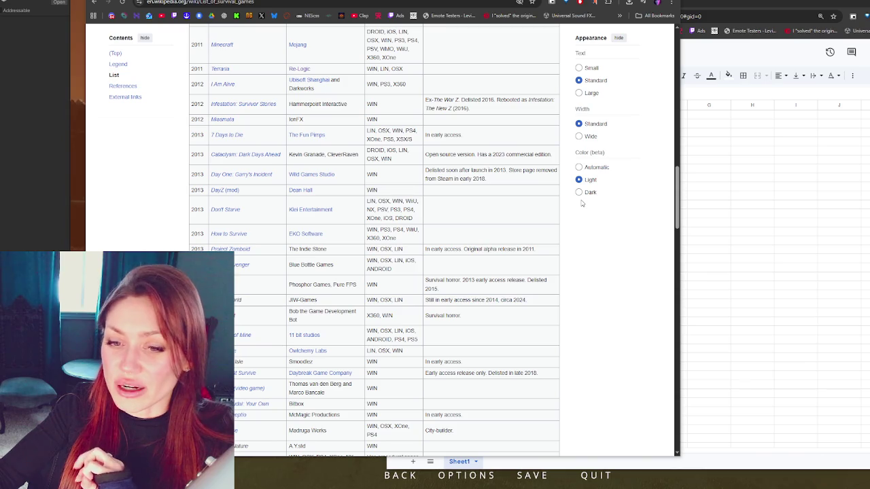
{"action": "scroll", "coordinate": [581, 203], "scroll_direction": "up", "scroll_amount": 4}
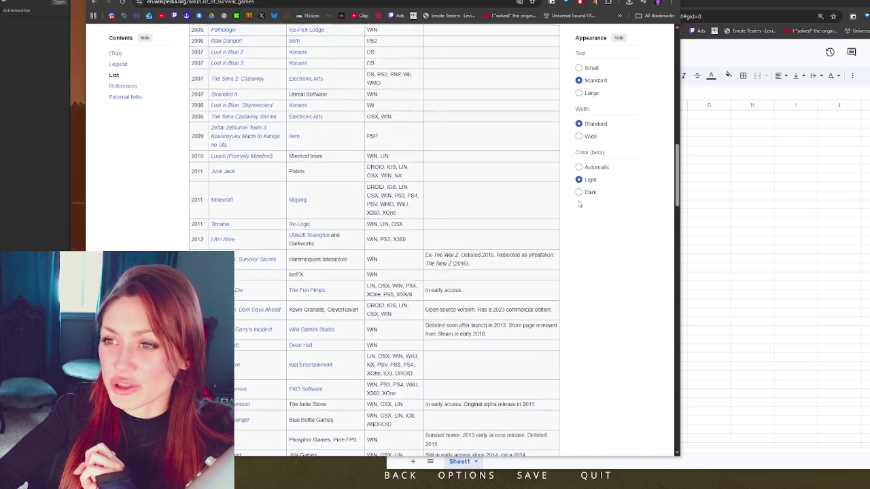
{"action": "scroll", "coordinate": [485, 227], "scroll_direction": "up", "scroll_amount": 7}
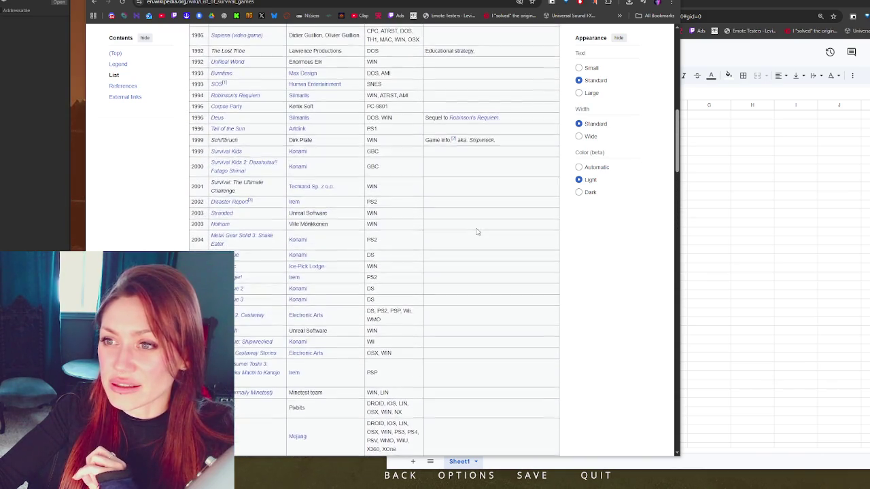
{"action": "scroll", "coordinate": [478, 232], "scroll_direction": "up", "scroll_amount": 2}
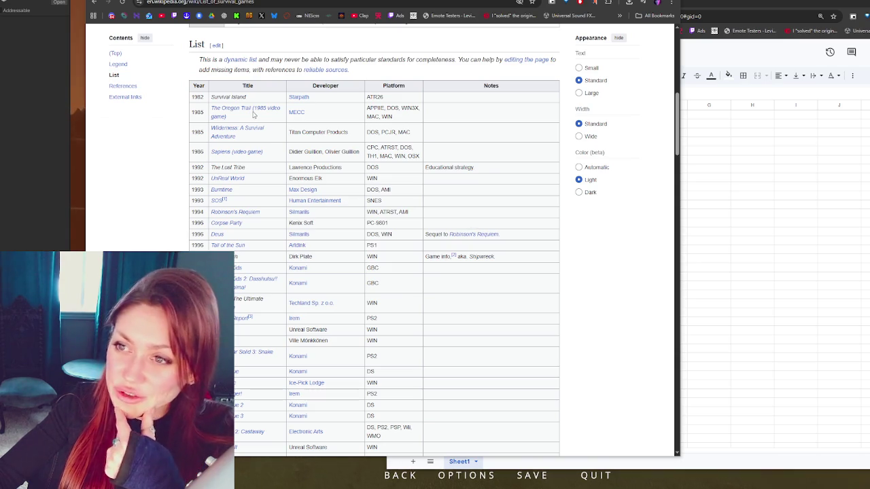
{"action": "scroll", "coordinate": [253, 113], "scroll_direction": "down", "scroll_amount": 1}
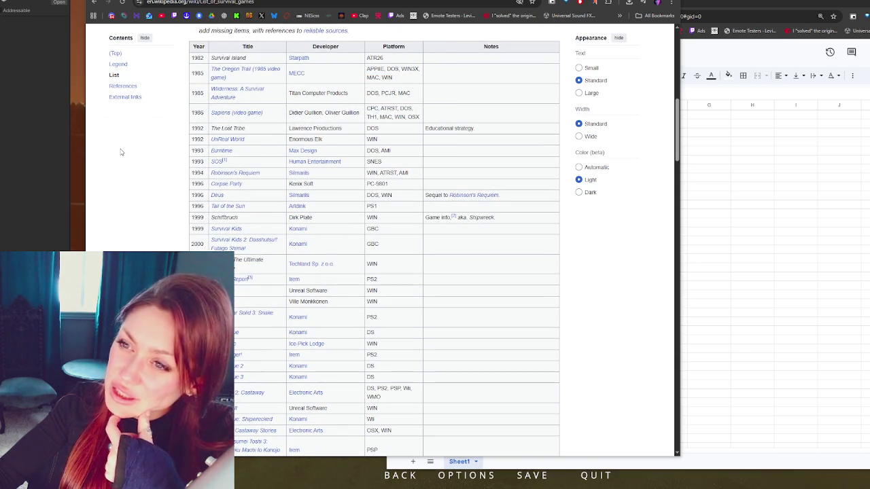
{"action": "scroll", "coordinate": [121, 152], "scroll_direction": "down", "scroll_amount": 1}
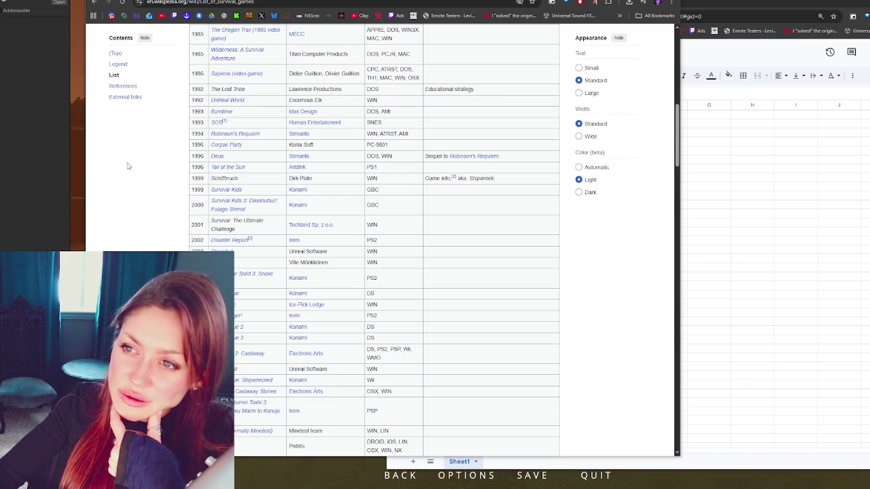
{"action": "scroll", "coordinate": [127, 166], "scroll_direction": "down", "scroll_amount": 2}
{"action": "scroll", "coordinate": [128, 165], "scroll_direction": "down", "scroll_amount": 1}
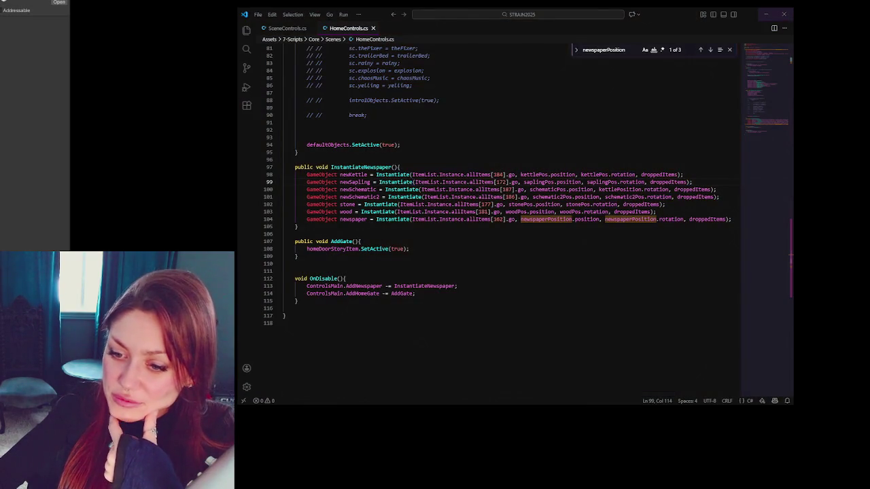
{"action": "key", "text": "alt+Tab"}
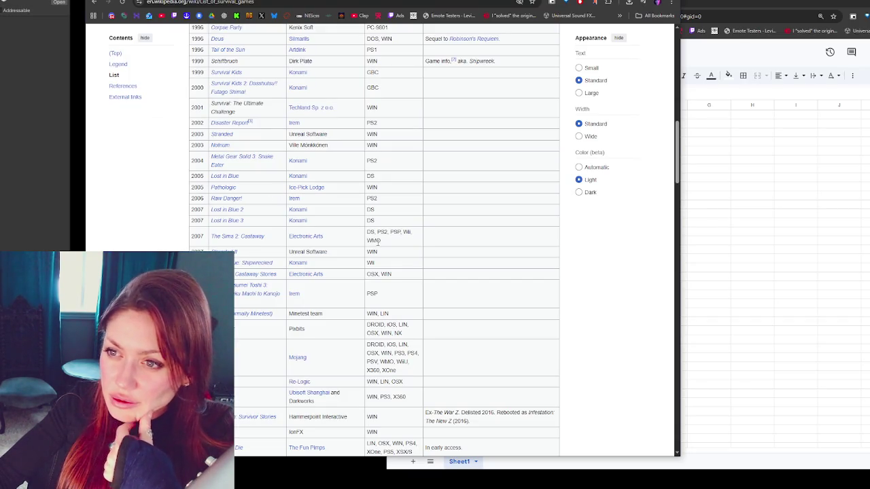
{"action": "scroll", "coordinate": [256, 377], "scroll_direction": "down", "scroll_amount": 2}
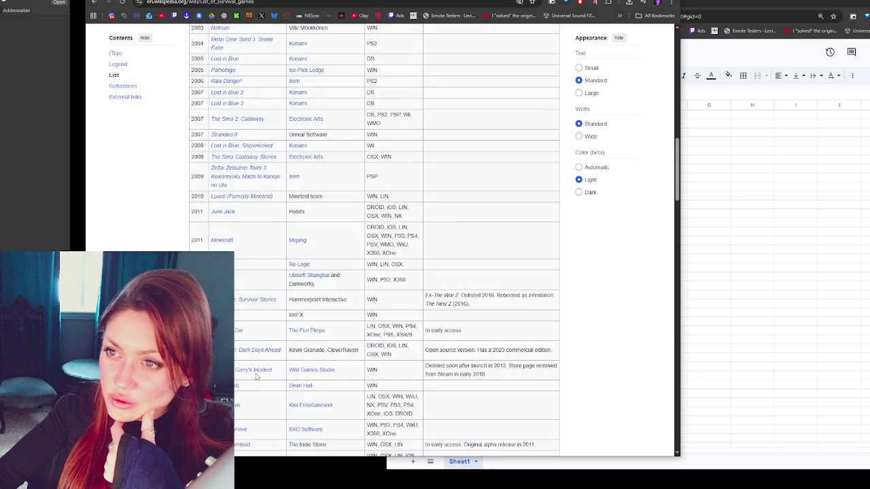
{"action": "scroll", "coordinate": [257, 377], "scroll_direction": "down", "scroll_amount": 3}
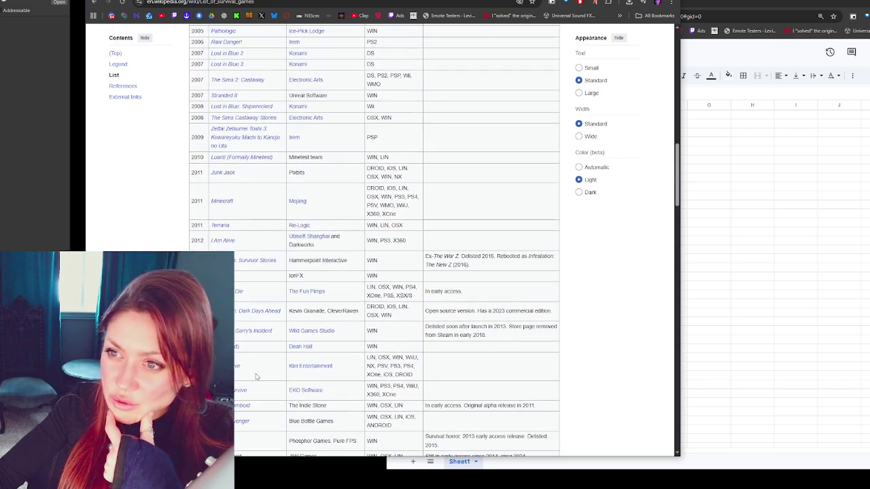
{"action": "scroll", "coordinate": [256, 362], "scroll_direction": "down", "scroll_amount": 1}
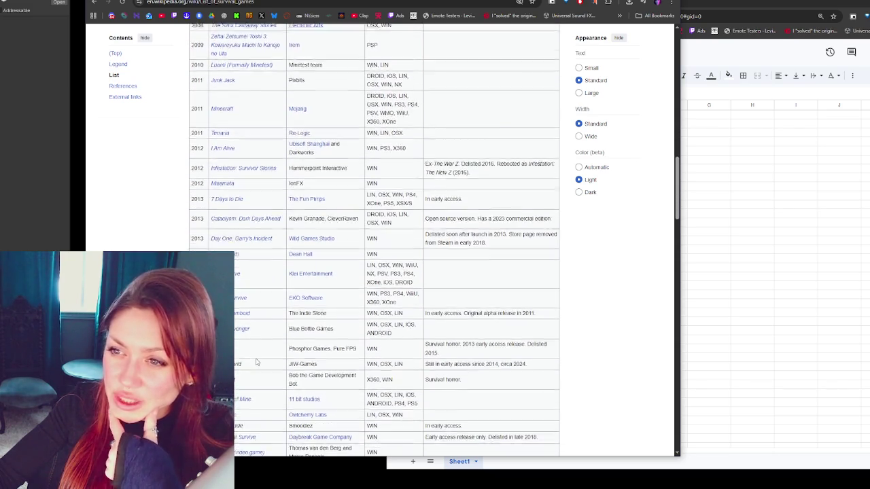
{"action": "scroll", "coordinate": [256, 362], "scroll_direction": "down", "scroll_amount": 3}
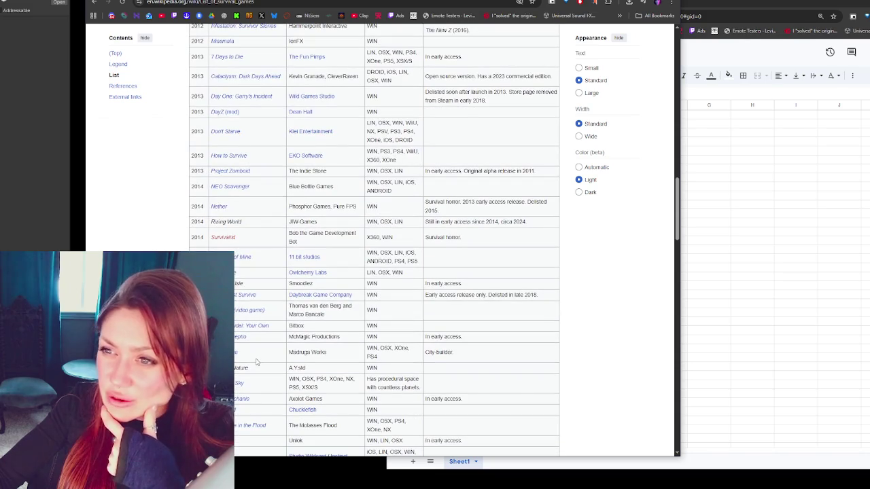
Step: Enter Don't Starve in A20 and Stardew Valley in A21, below Terraria
{"action": "left_click", "coordinate": [782, 242]}
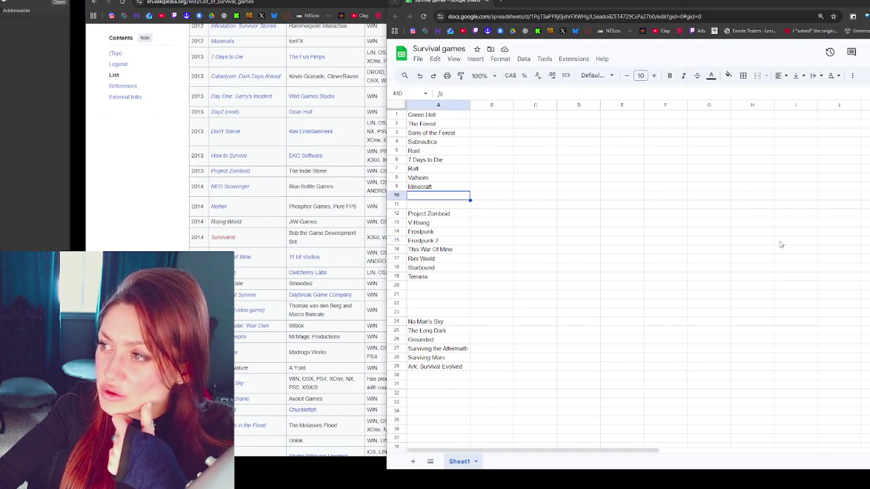
{"action": "left_click", "coordinate": [435, 285]}
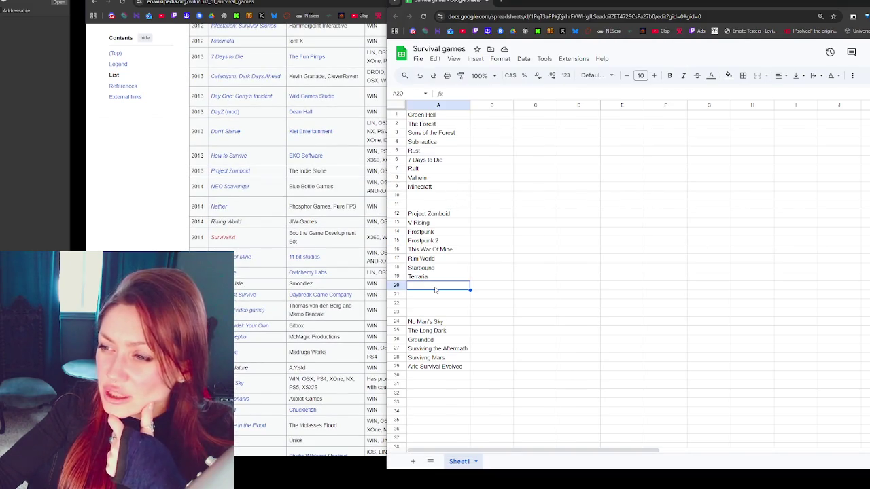
{"action": "type", "text": "Don't Starve"}
{"action": "key", "text": "Return"}
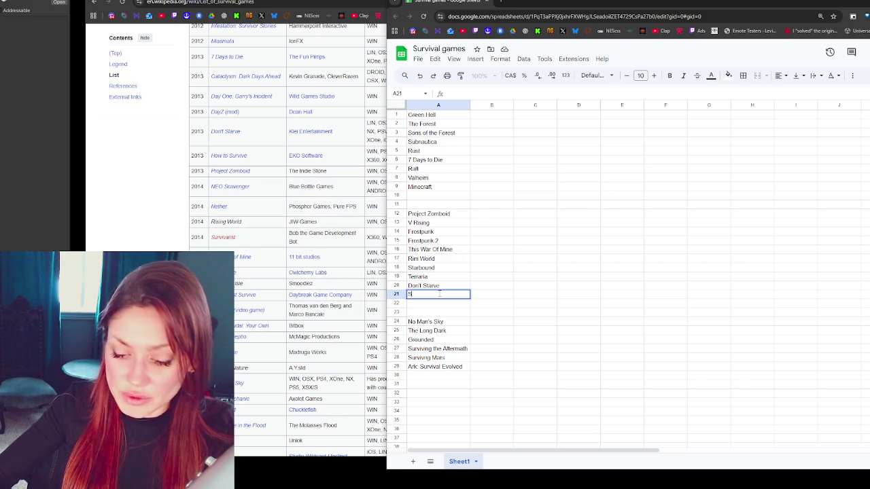
{"action": "type", "text": "Stardew Valley"}
{"action": "key", "text": "Return"}
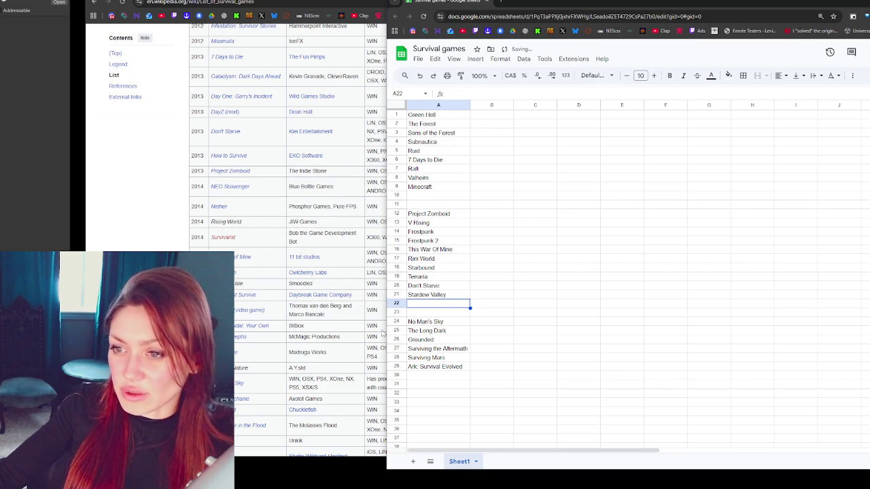
Step: Scroll the Wikipedia list down to its 2023–2024 entries and references
{"action": "scroll", "coordinate": [244, 274], "scroll_direction": "down", "scroll_amount": 2}
{"action": "scroll", "coordinate": [244, 191], "scroll_direction": "down", "scroll_amount": 2}
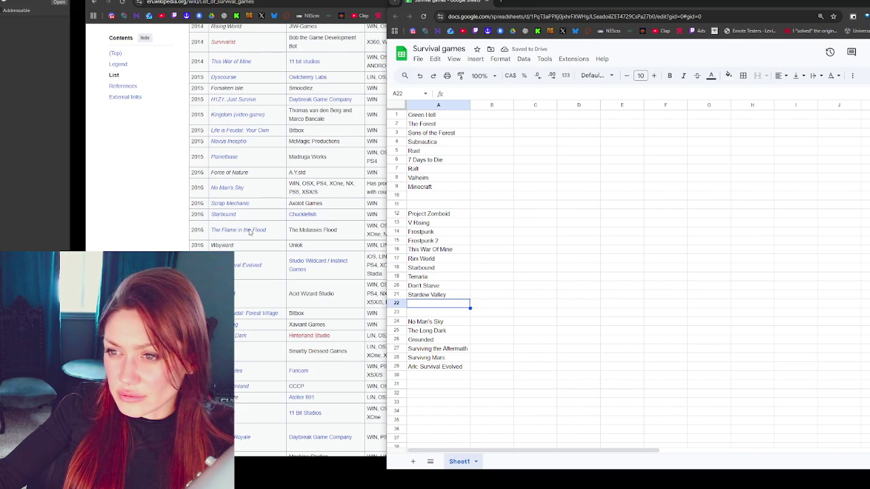
{"action": "scroll", "coordinate": [249, 232], "scroll_direction": "down", "scroll_amount": 1}
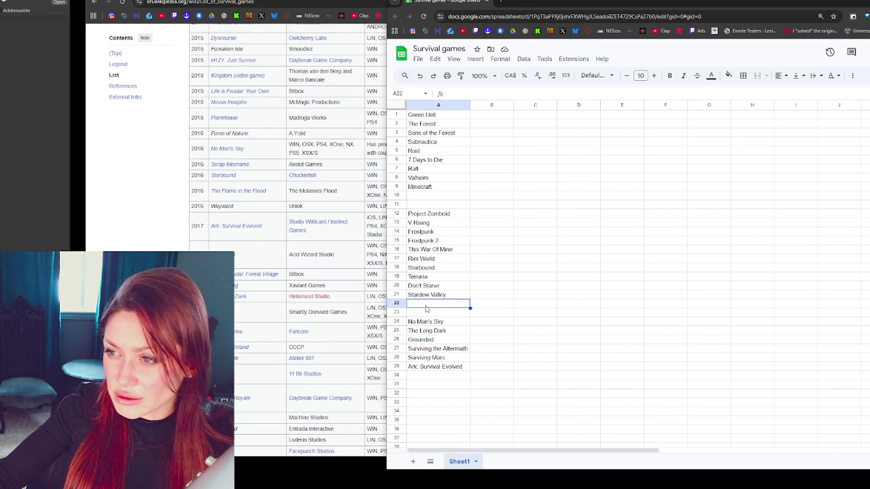
{"action": "scroll", "coordinate": [302, 274], "scroll_direction": "down", "scroll_amount": 2}
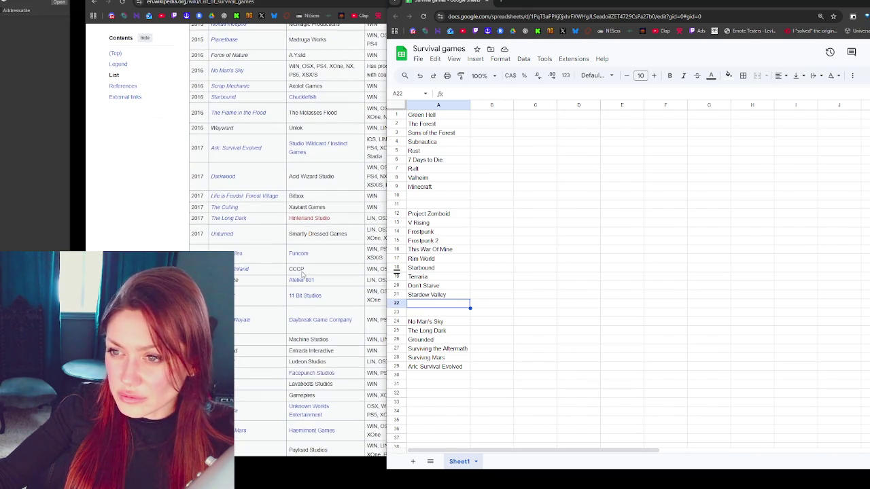
{"action": "scroll", "coordinate": [301, 274], "scroll_direction": "down", "scroll_amount": 2}
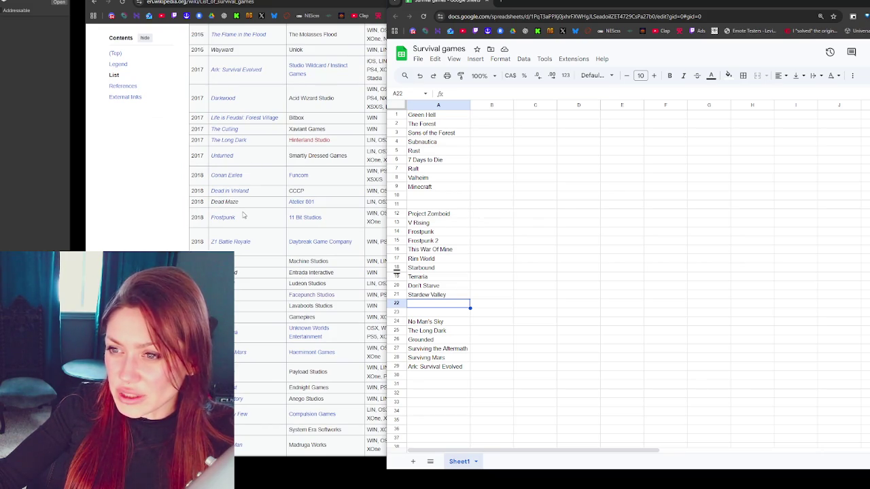
{"action": "scroll", "coordinate": [243, 215], "scroll_direction": "down", "scroll_amount": 3}
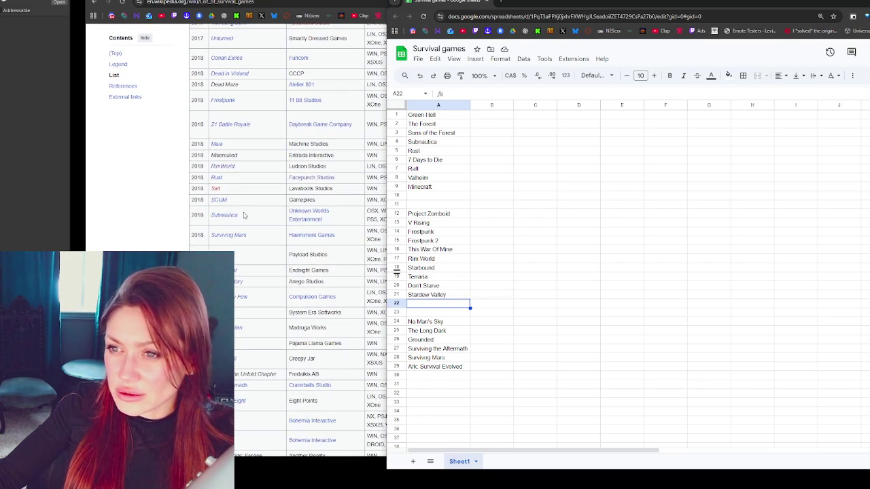
{"action": "scroll", "coordinate": [244, 215], "scroll_direction": "down", "scroll_amount": 2}
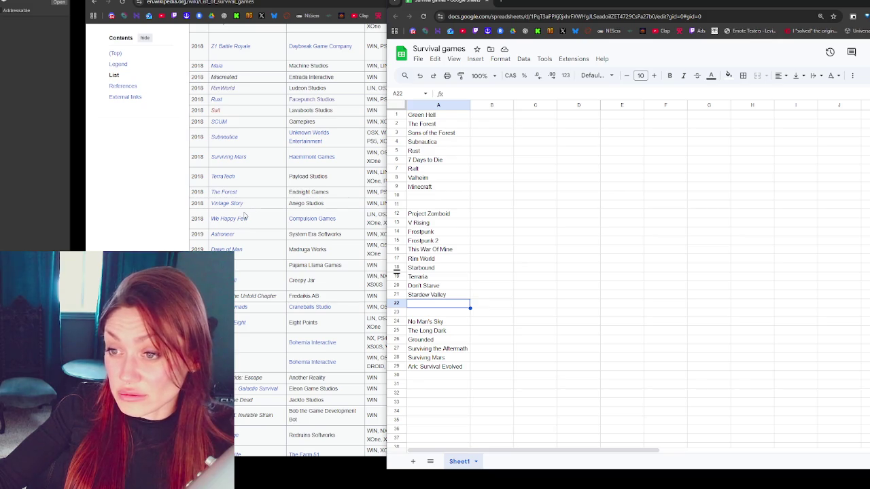
{"action": "scroll", "coordinate": [244, 216], "scroll_direction": "down", "scroll_amount": 3}
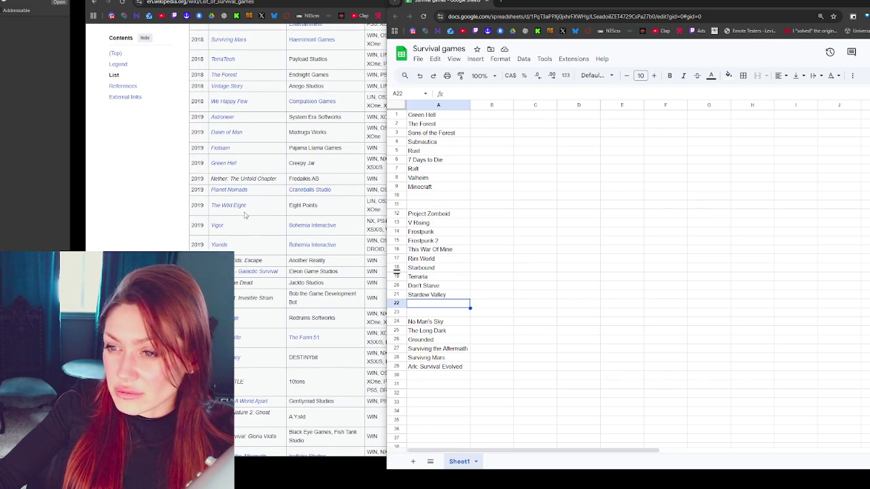
{"action": "scroll", "coordinate": [244, 216], "scroll_direction": "down", "scroll_amount": 2}
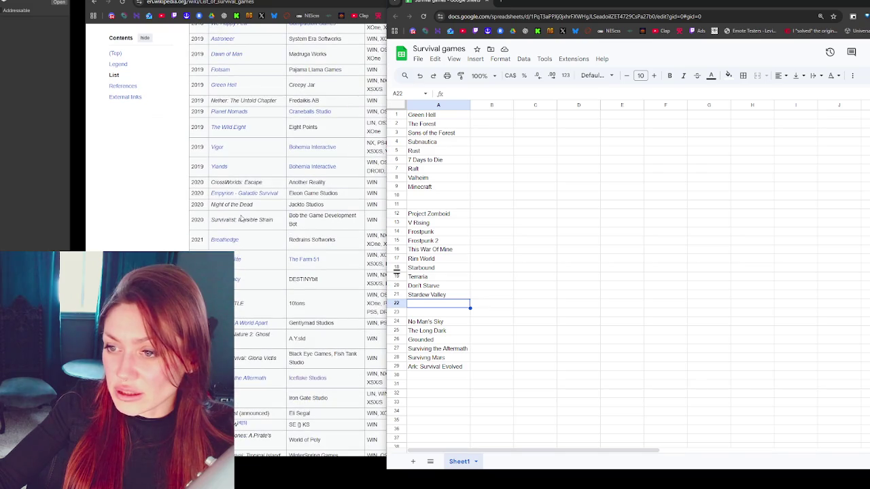
{"action": "scroll", "coordinate": [246, 267], "scroll_direction": "down", "scroll_amount": 3}
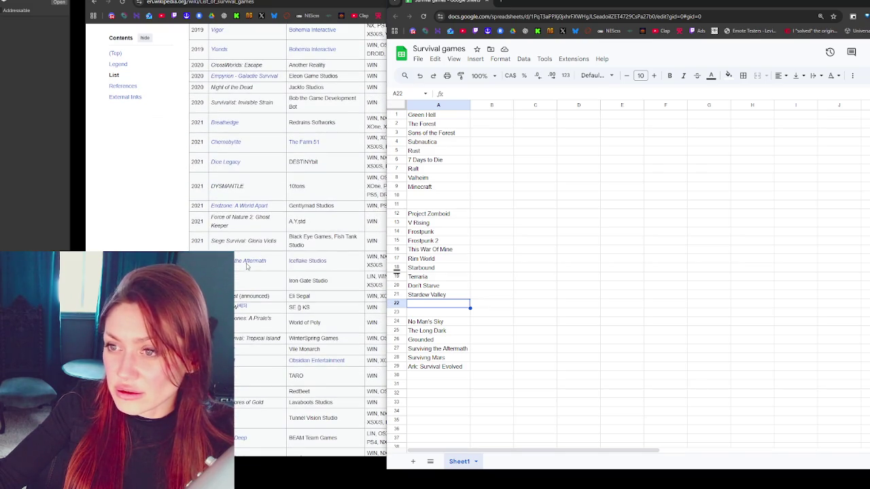
{"action": "scroll", "coordinate": [247, 266], "scroll_direction": "down", "scroll_amount": 1}
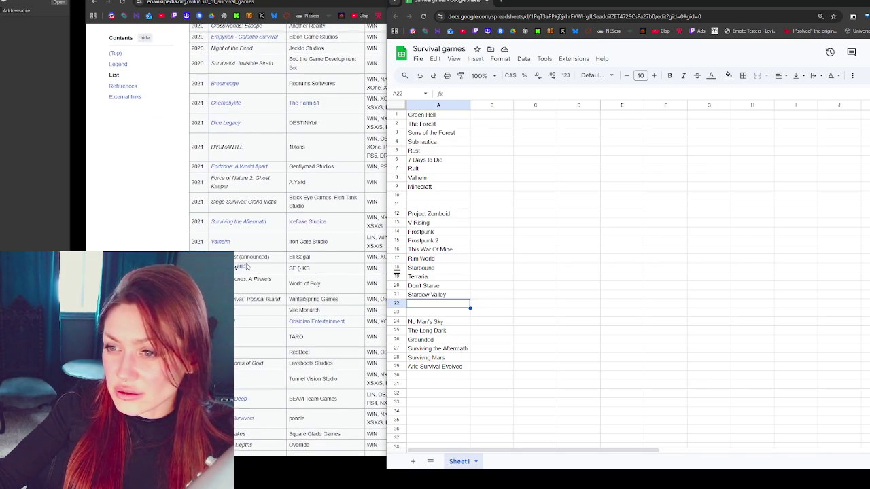
{"action": "scroll", "coordinate": [247, 266], "scroll_direction": "down", "scroll_amount": 2}
{"action": "scroll", "coordinate": [250, 263], "scroll_direction": "down", "scroll_amount": 3}
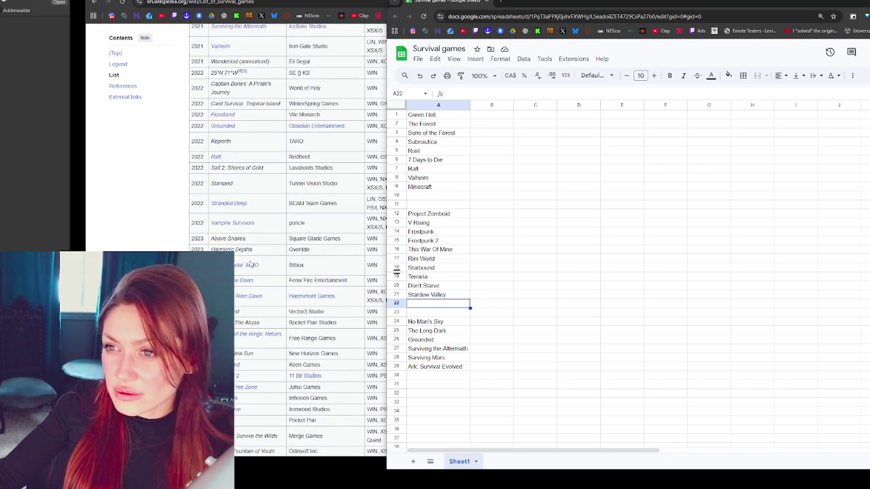
{"action": "scroll", "coordinate": [251, 263], "scroll_direction": "down", "scroll_amount": 2}
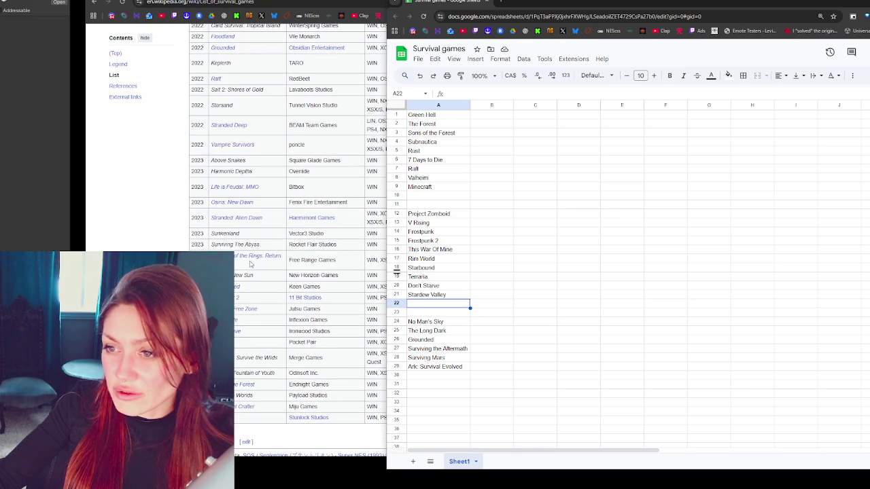
{"action": "scroll", "coordinate": [263, 245], "scroll_direction": "down", "scroll_amount": 1}
{"action": "scroll", "coordinate": [263, 245], "scroll_direction": "down", "scroll_amount": 1}
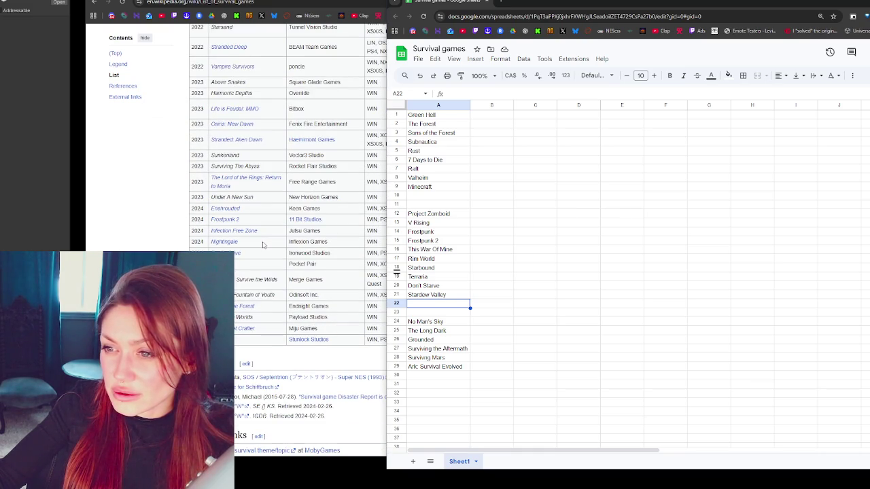
{"action": "scroll", "coordinate": [263, 245], "scroll_direction": "down", "scroll_amount": 2}
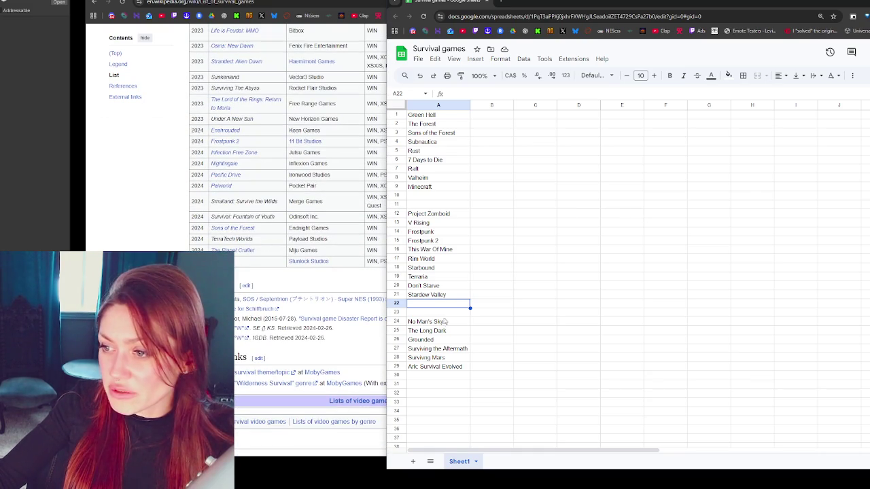
Step: Enter Pacific Drive in A22, then review the Sons of the Forest, Minecraft and Raft entries
{"action": "type", "text": "Pac"}
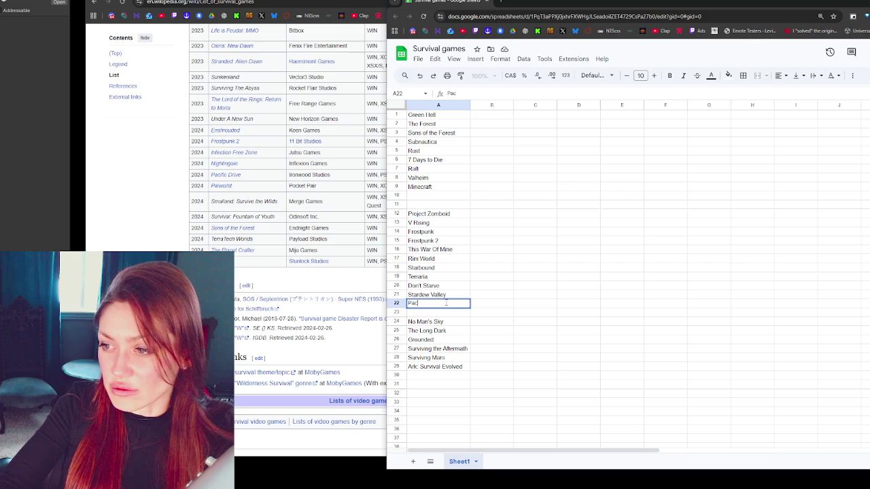
{"action": "type", "text": "ific Drive"}
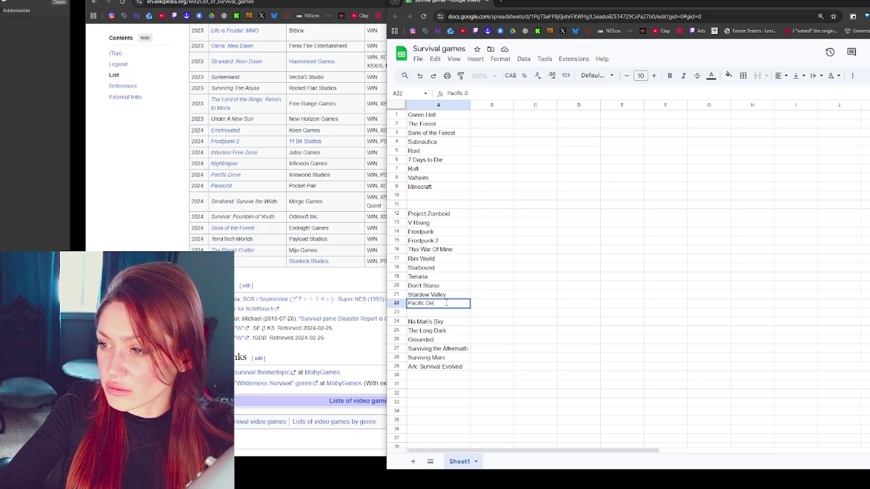
{"action": "key", "text": "Return"}
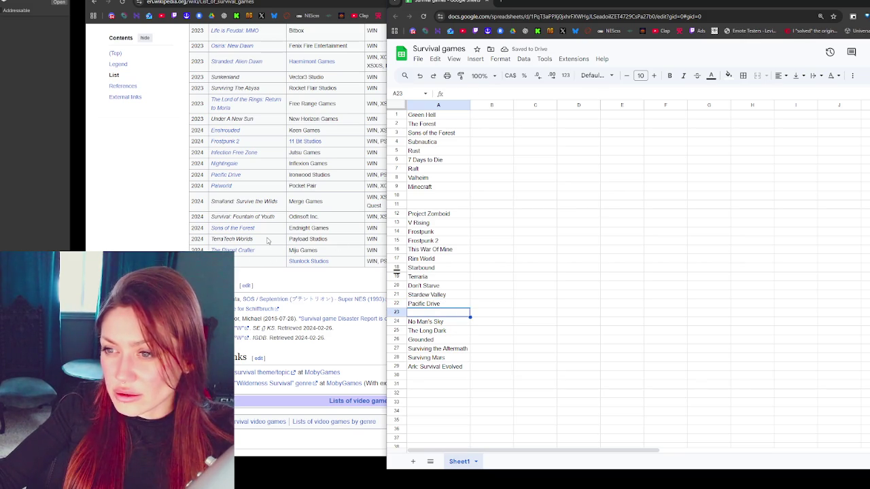
{"action": "left_click", "coordinate": [453, 133]}
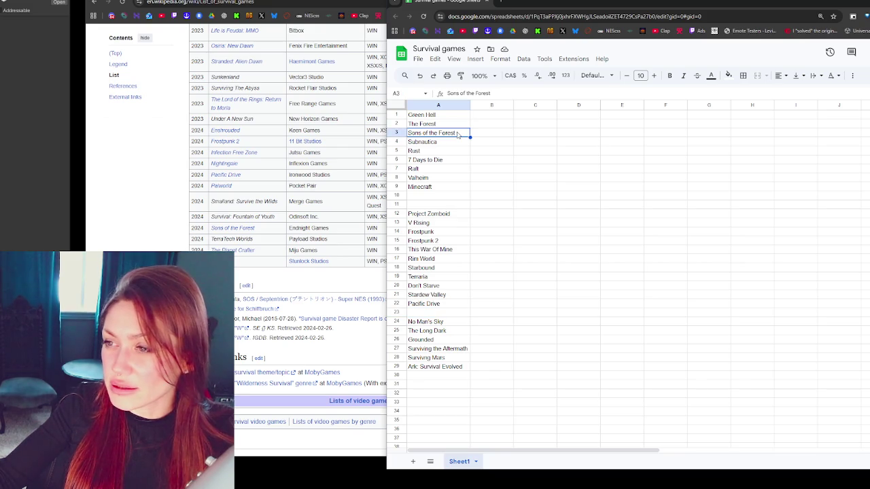
{"action": "left_click", "coordinate": [455, 189]}
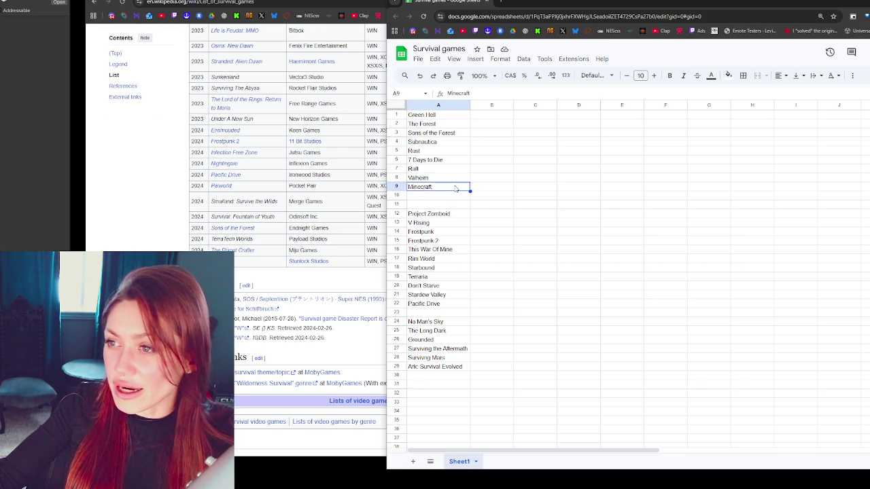
{"action": "key", "text": "Up"}
{"action": "key", "text": "Up"}
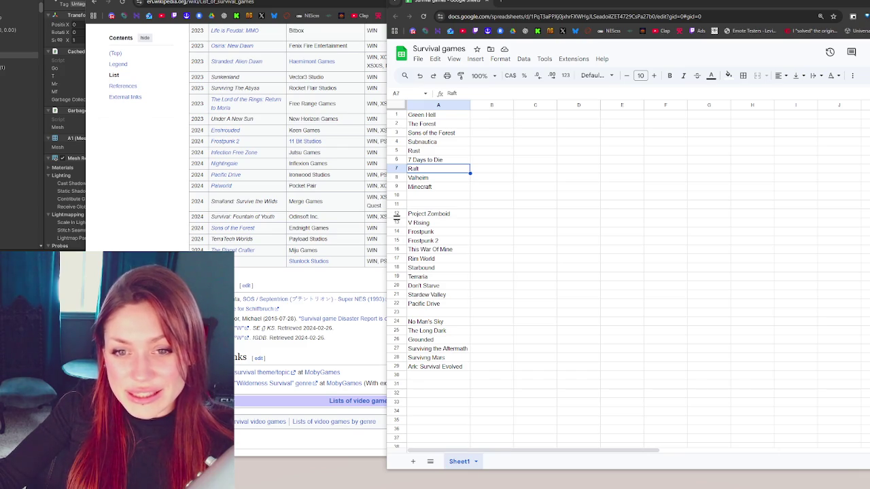
Step: Enter DayZ, Scum and Escape From Tarkov in cells A30–A32
{"action": "left_click", "coordinate": [446, 377]}
{"action": "type", "text": "DayZ"}
{"action": "key", "text": "Return"}
{"action": "type", "text": "Scum"}
{"action": "key", "text": "Return"}
{"action": "type", "text": "Fsc"}
{"action": "type", "text": "ape"}
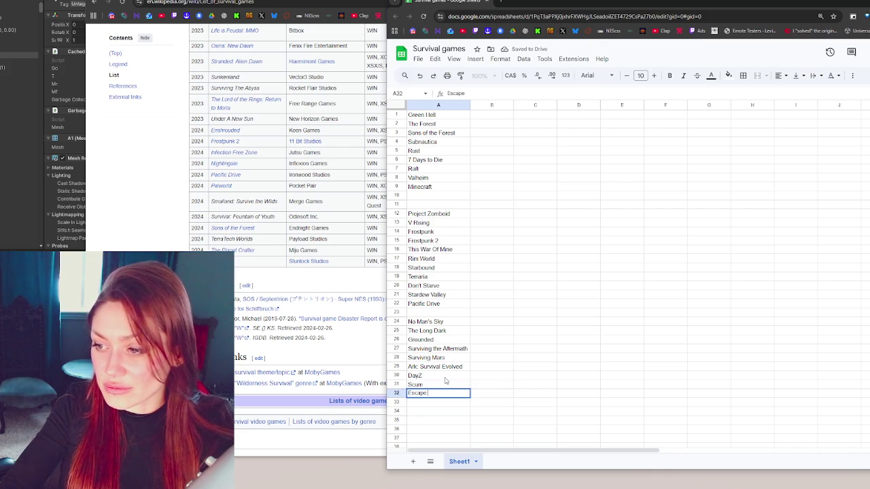
{"action": "type", "text": " From"}
{"action": "type", "text": " Tark"}
{"action": "type", "text": "ov"}
{"action": "key", "text": "Return"}
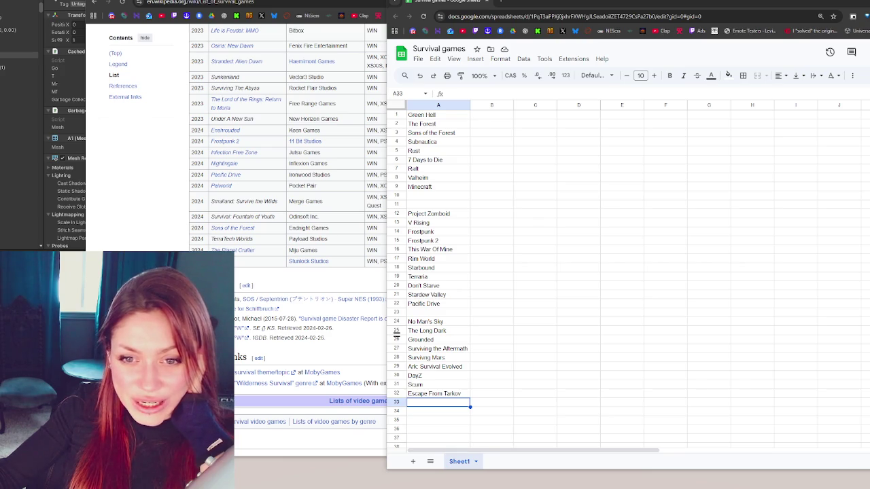
Step: Start a new group with Enshrouded in A35 and Nightingale in A36
{"action": "scroll", "coordinate": [435, 306], "scroll_direction": "down", "scroll_amount": 5}
{"action": "left_click", "coordinate": [435, 303]}
{"action": "type", "text": "shrouded"}
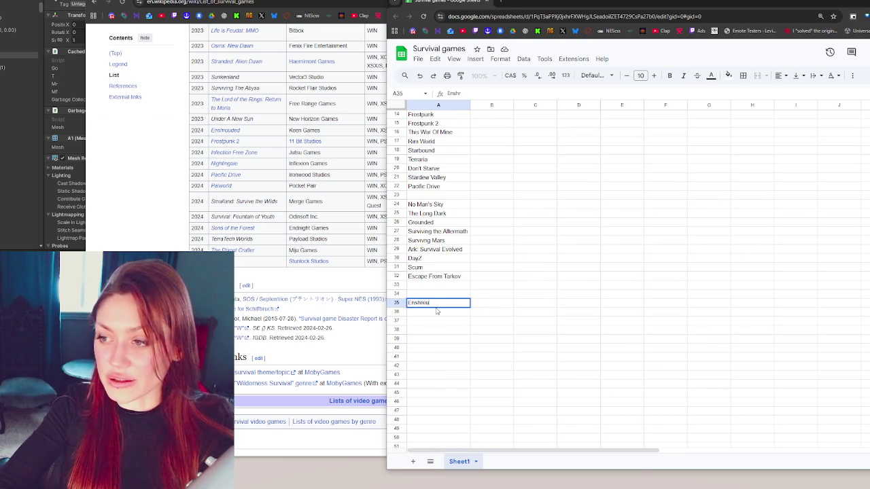
{"action": "key", "text": "Return"}
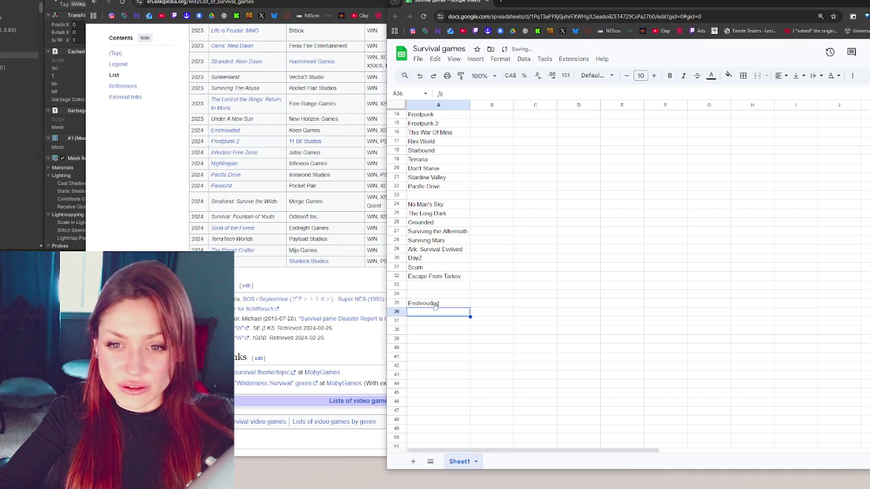
{"action": "type", "text": "Nightingale"}
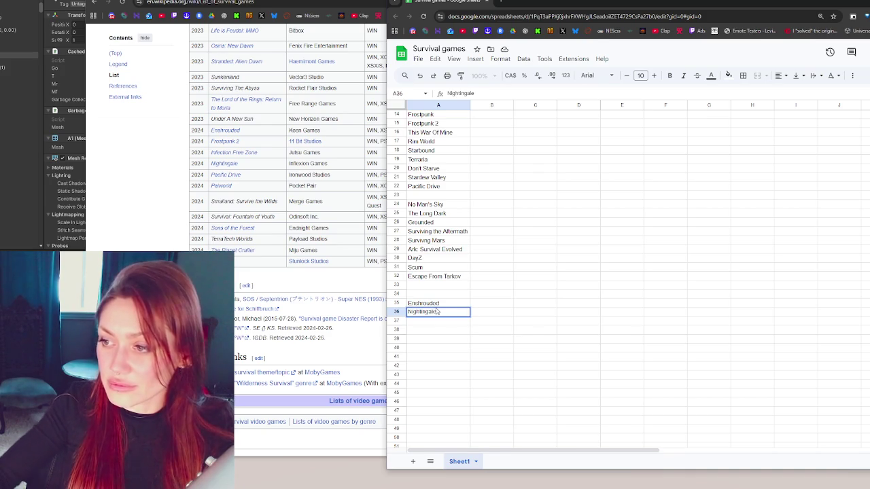
Step: Type Build Mechanics in B35 and fill it down to B36
{"action": "left_click", "coordinate": [506, 306]}
{"action": "type", "text": "Bu"}
{"action": "type", "text": " Mechan"}
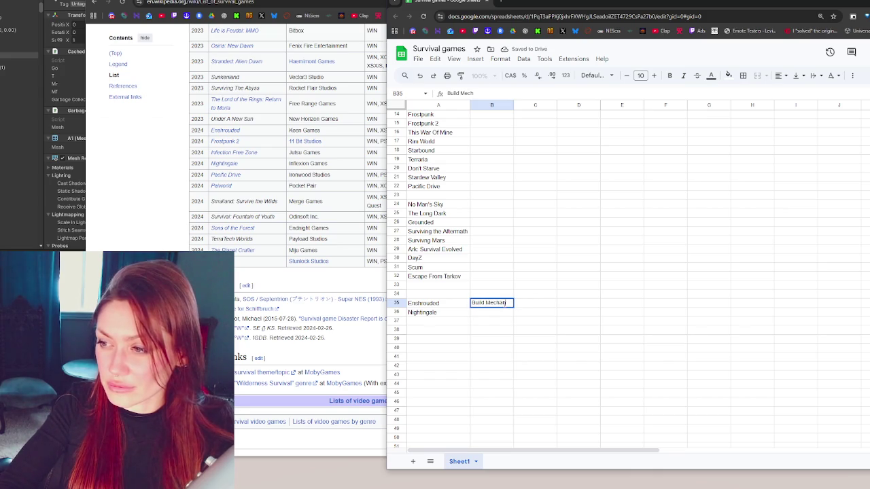
{"action": "type", "text": "ics"}
{"action": "key", "text": "Return"}
{"action": "left_click_drag", "start_coordinate": [511, 305], "coordinate": [505, 313]}
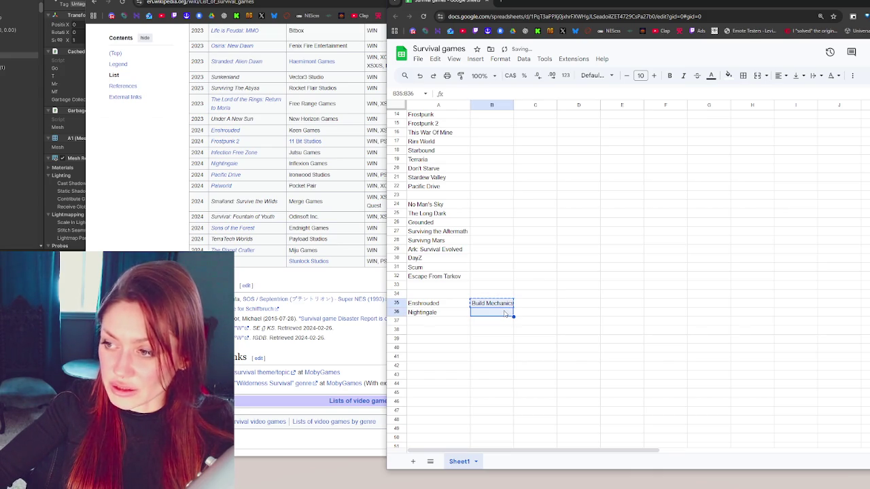
{"action": "key", "text": "ctrl+d"}
{"action": "left_click", "coordinate": [435, 321]}
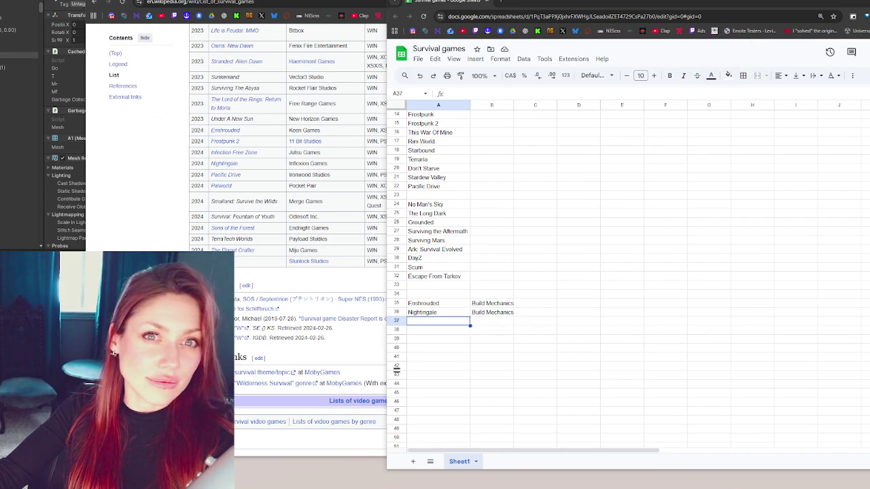
{"action": "key", "text": "alt+Tab"}
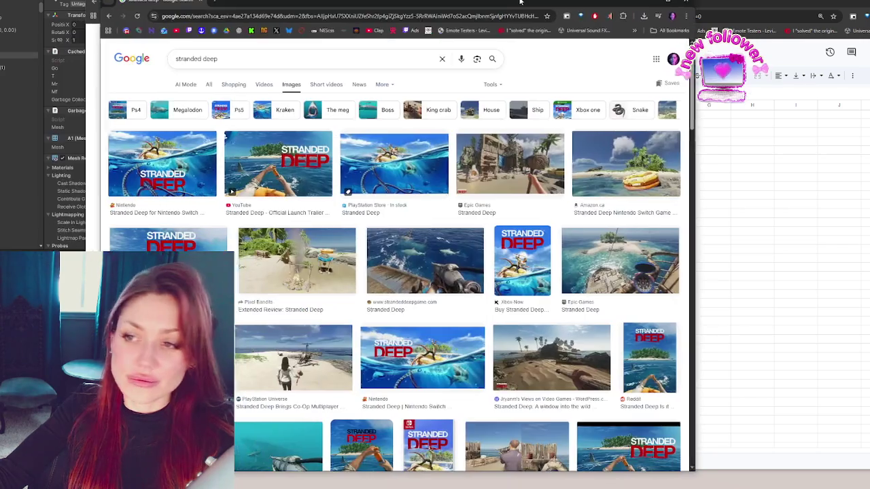
{"action": "left_click", "coordinate": [547, 156]}
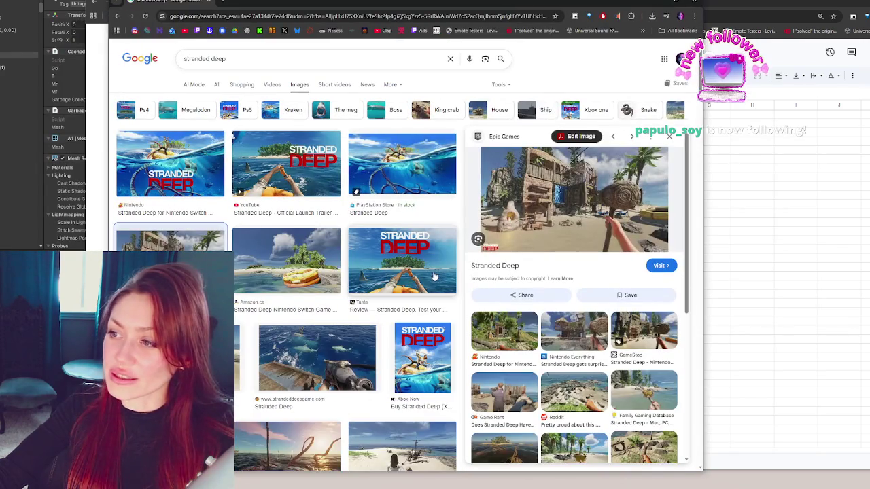
{"action": "left_click", "coordinate": [297, 269]}
{"action": "left_click", "coordinate": [238, 360]}
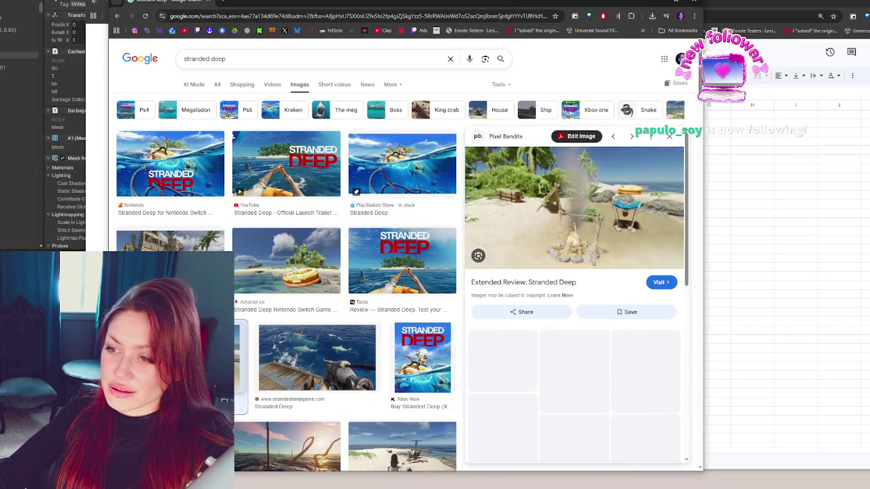
{"action": "left_click", "coordinate": [169, 239]}
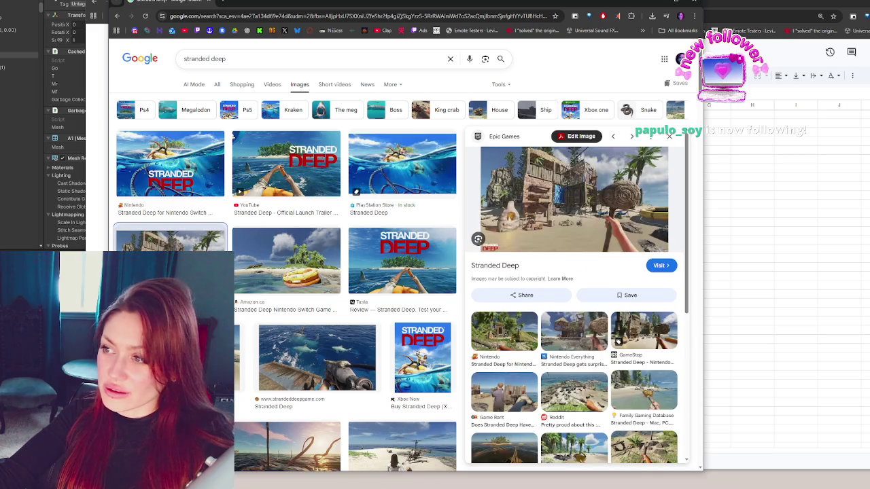
{"action": "scroll", "coordinate": [201, 214], "scroll_direction": "down", "scroll_amount": 2}
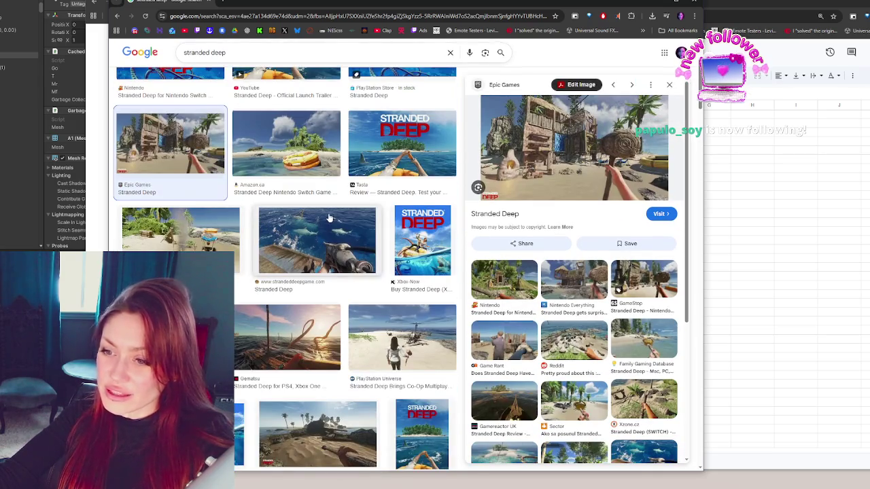
{"action": "scroll", "coordinate": [330, 217], "scroll_direction": "down", "scroll_amount": 2}
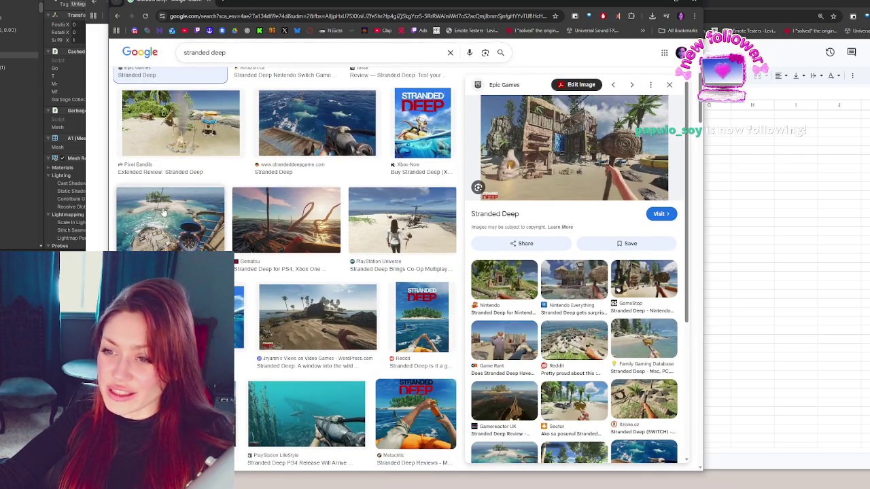
{"action": "left_click", "coordinate": [162, 212]}
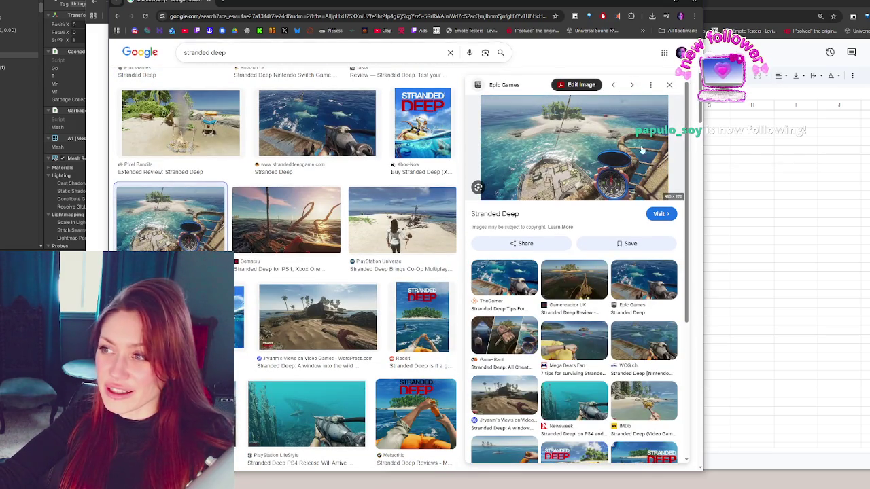
{"action": "left_click", "coordinate": [286, 219]}
{"action": "scroll", "coordinate": [290, 254], "scroll_direction": "down", "scroll_amount": 3}
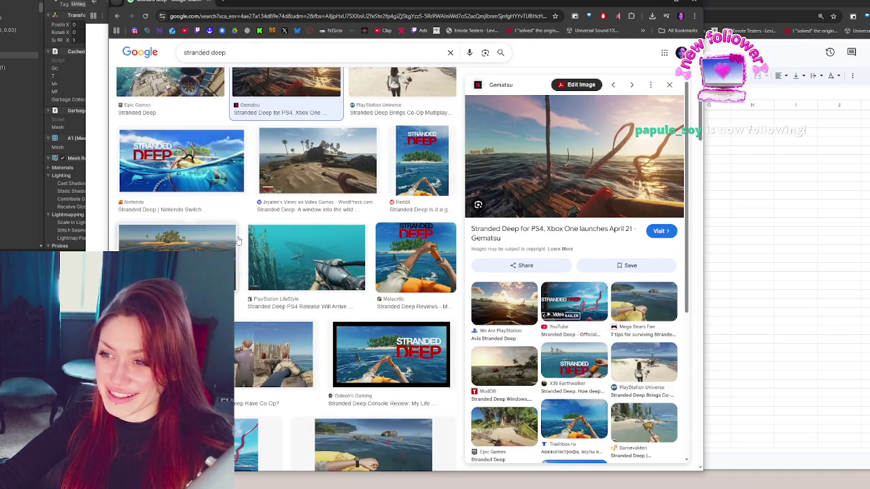
{"action": "left_click", "coordinate": [290, 255]}
{"action": "key", "text": "Left"}
{"action": "key", "text": "Down"}
{"action": "scroll", "coordinate": [351, 265], "scroll_direction": "down", "scroll_amount": 3}
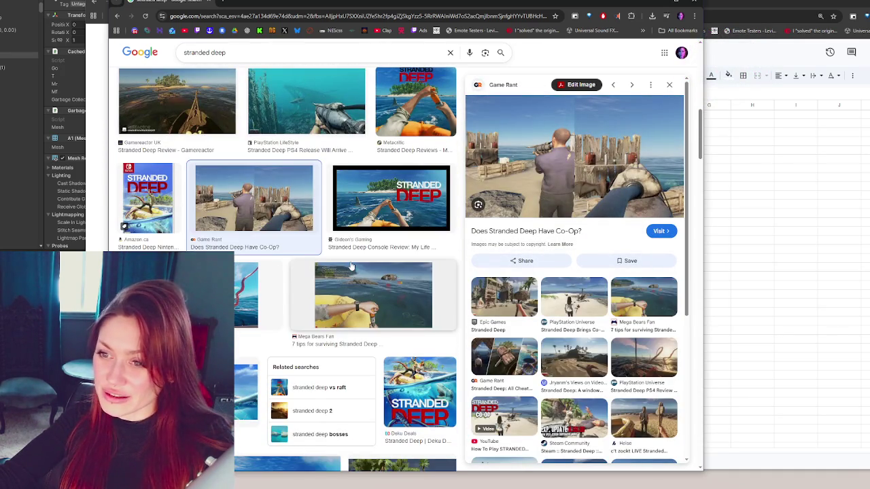
{"action": "scroll", "coordinate": [352, 265], "scroll_direction": "down", "scroll_amount": 5}
{"action": "left_click", "coordinate": [402, 245]}
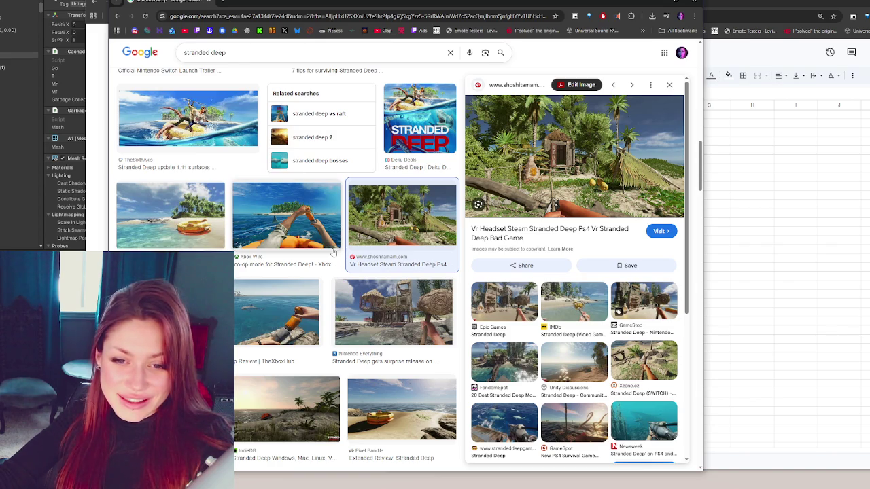
{"action": "left_click", "coordinate": [695, 5]}
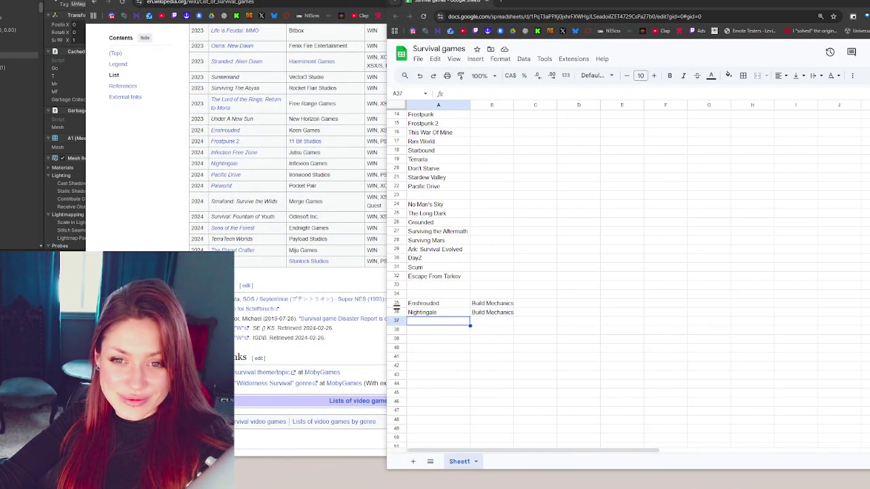
Step: Scroll the Wikipedia list back to the top and check the Lost in Blue link's options
{"action": "scroll", "coordinate": [381, 237], "scroll_direction": "up", "scroll_amount": 6}
{"action": "scroll", "coordinate": [290, 181], "scroll_direction": "up", "scroll_amount": 10}
{"action": "scroll", "coordinate": [321, 177], "scroll_direction": "up", "scroll_amount": 10}
{"action": "scroll", "coordinate": [320, 177], "scroll_direction": "up", "scroll_amount": 6}
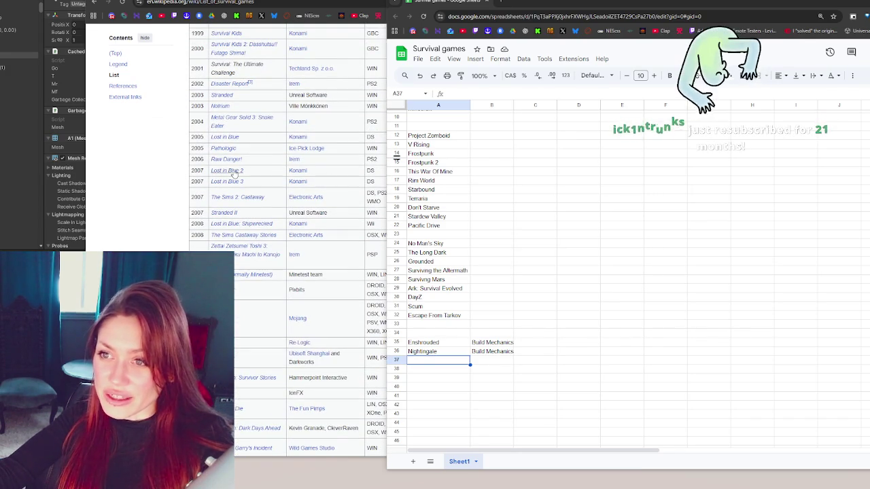
{"action": "mouse_move", "coordinate": [234, 172]}
{"action": "scroll", "coordinate": [234, 174], "scroll_direction": "up", "scroll_amount": 1}
{"action": "scroll", "coordinate": [234, 173], "scroll_direction": "up", "scroll_amount": 3}
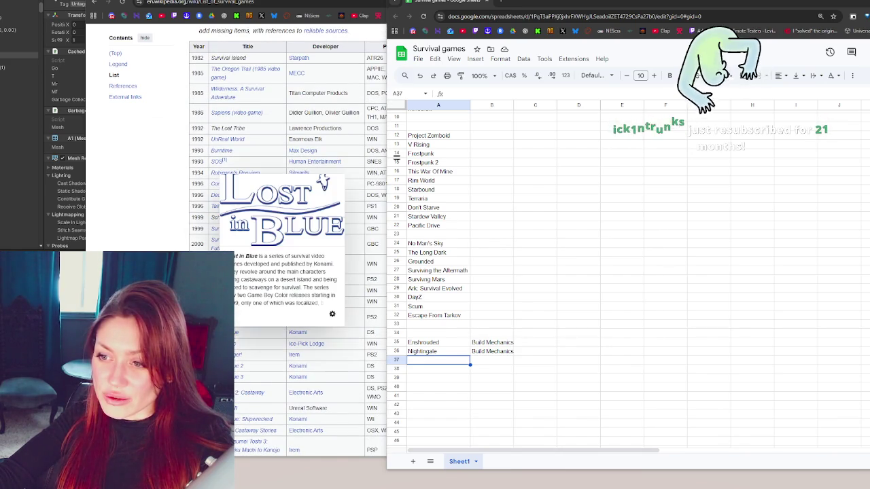
{"action": "right_click", "coordinate": [233, 332]}
{"action": "key", "text": "Escape"}
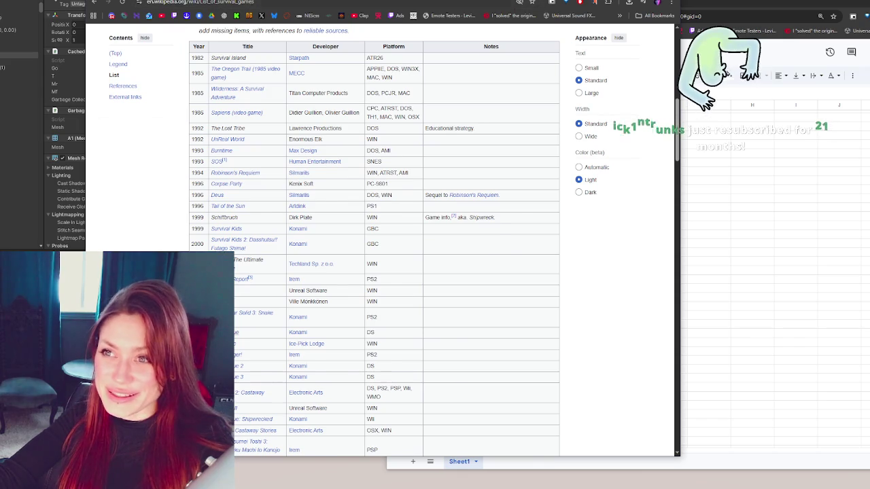
Step: Skim the Lost in Blue article, then close the tab to return to the spreadsheet
{"action": "key", "text": "ctrl+Tab"}
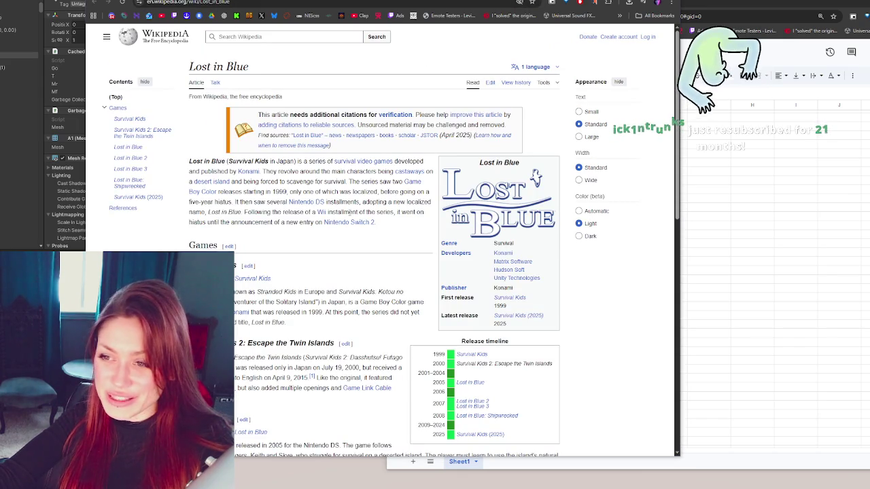
{"action": "scroll", "coordinate": [255, 207], "scroll_direction": "down", "scroll_amount": 1}
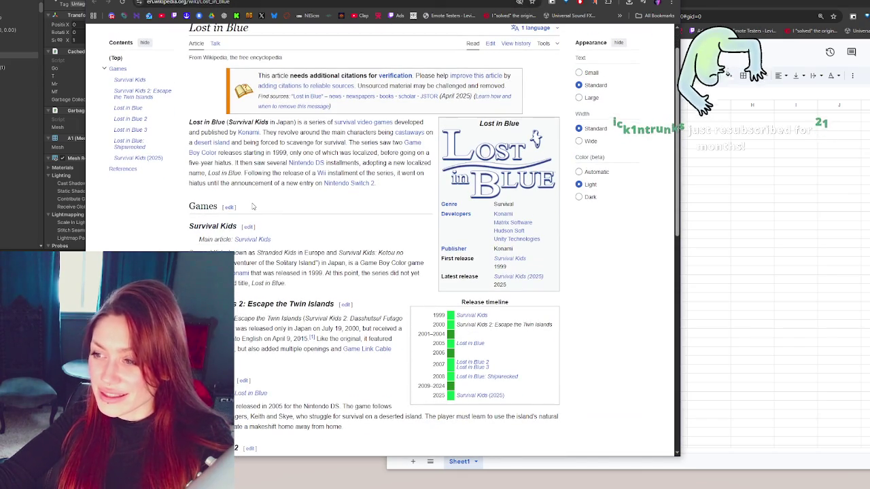
{"action": "scroll", "coordinate": [365, 185], "scroll_direction": "down", "scroll_amount": 2}
{"action": "scroll", "coordinate": [366, 185], "scroll_direction": "down", "scroll_amount": 3}
{"action": "scroll", "coordinate": [366, 185], "scroll_direction": "up", "scroll_amount": 5}
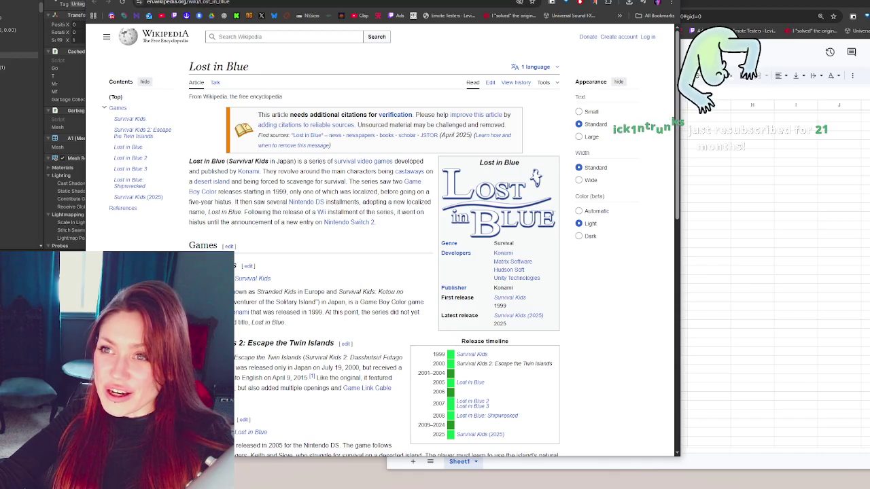
{"action": "key", "text": "ctrl+w"}
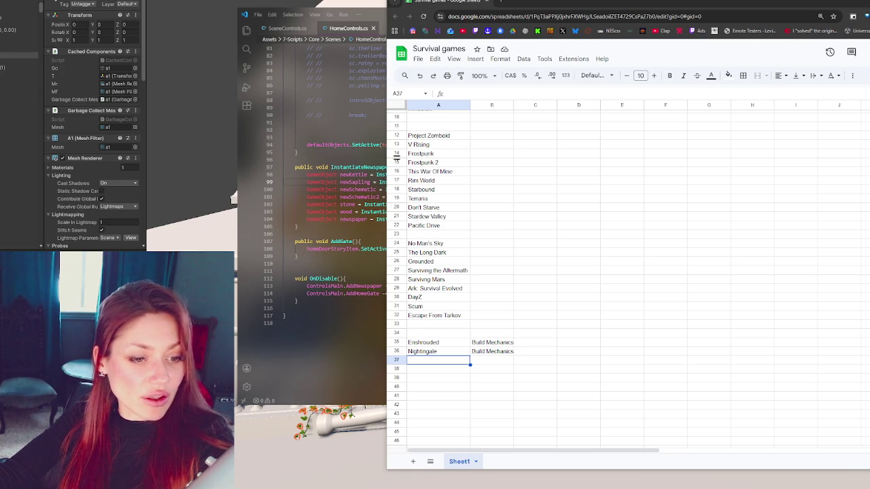
Step: From the 'lost in blue' image results, view the Amazon.ca Nintendo DS gameplay screenshot in its own tab
{"action": "key", "text": "alt+Tab"}
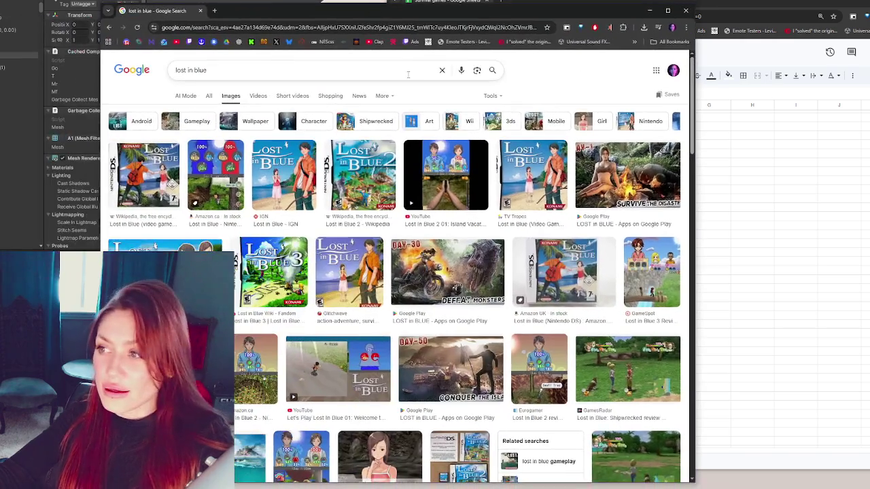
{"action": "left_click", "coordinate": [146, 173]}
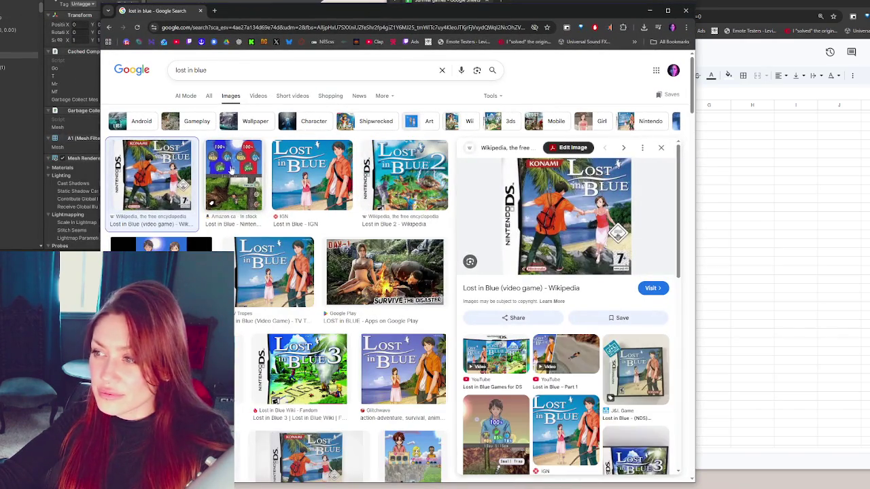
{"action": "left_click", "coordinate": [231, 170]}
{"action": "right_click", "coordinate": [567, 250]}
{"action": "left_click", "coordinate": [611, 358]}
{"action": "left_click", "coordinate": [250, 10]}
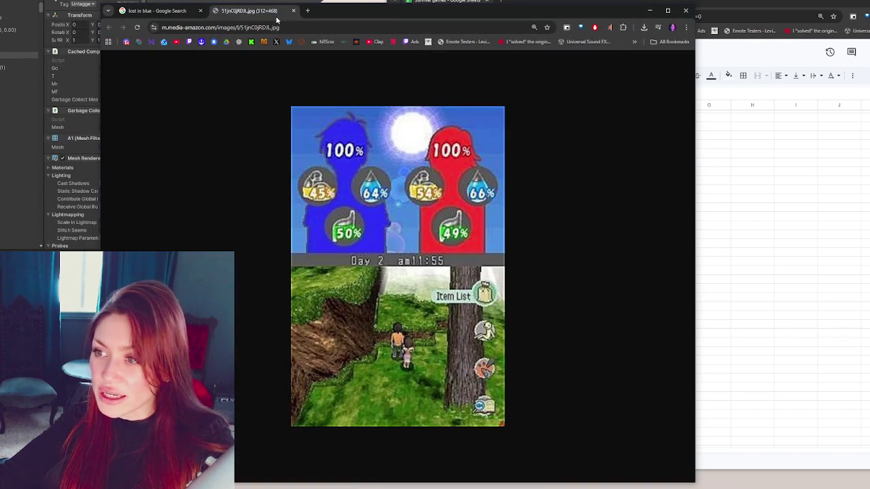
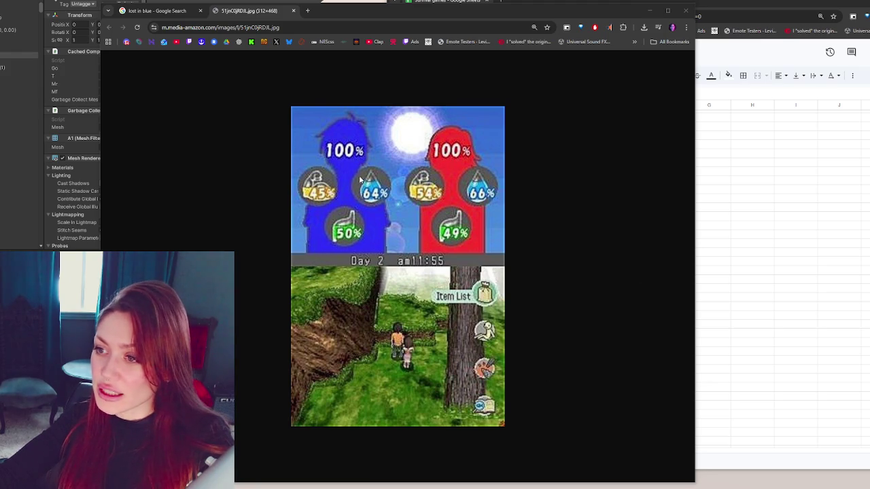
Step: Nudge the browser window up and raise the Survival games sheet above the game screenshot
{"action": "left_click_drag", "start_coordinate": [588, 4], "coordinate": [583, 0]}
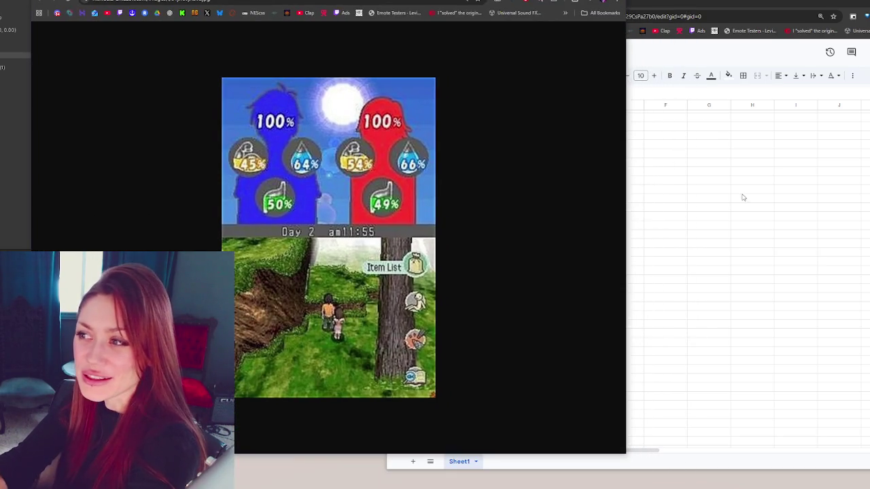
{"action": "left_click", "coordinate": [743, 197]}
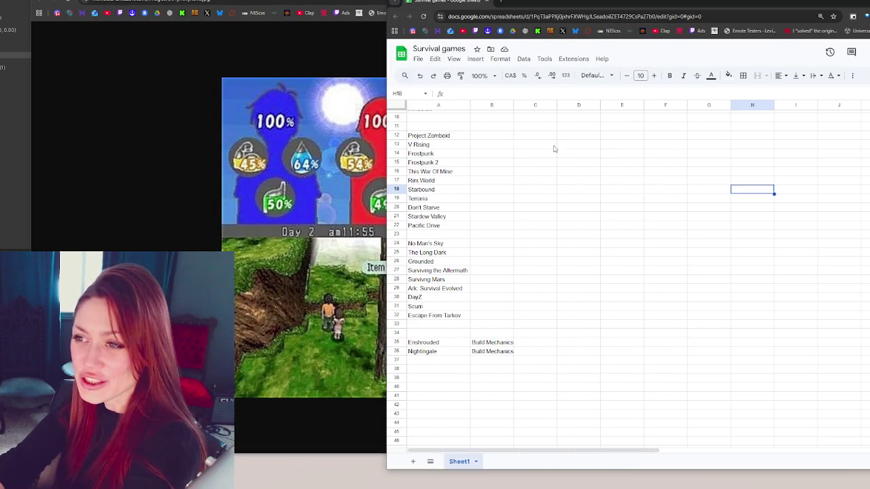
Step: Use a spare column-B cell to put Sons of the Forest second and The Forest third
{"action": "left_click", "coordinate": [480, 191]}
{"action": "left_click", "coordinate": [565, 327]}
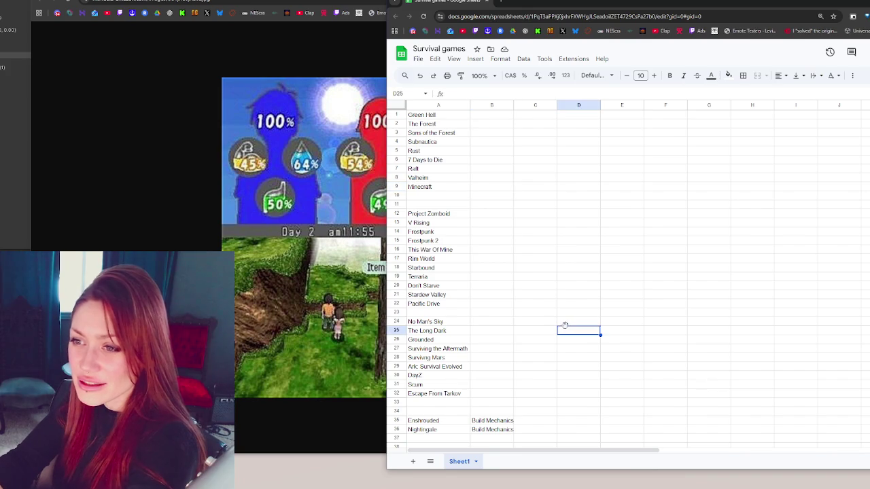
{"action": "left_click", "coordinate": [474, 134]}
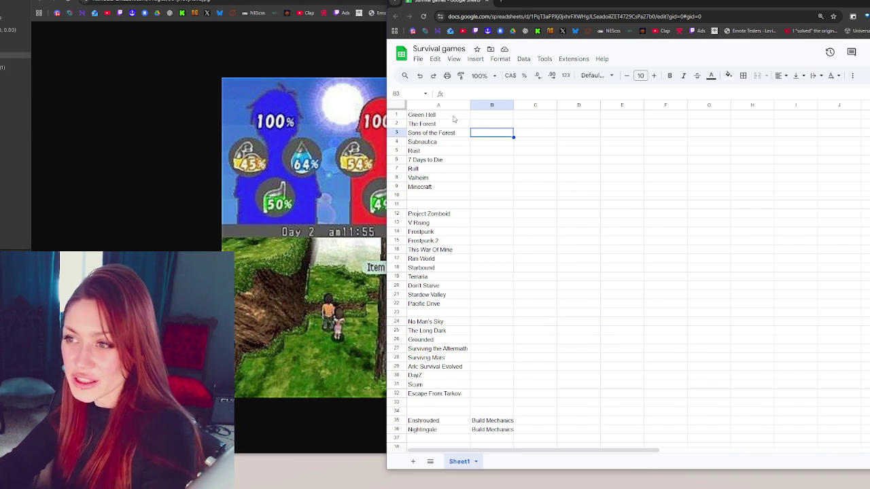
{"action": "key", "text": "ctrl+Home"}
{"action": "key", "text": "Down"}
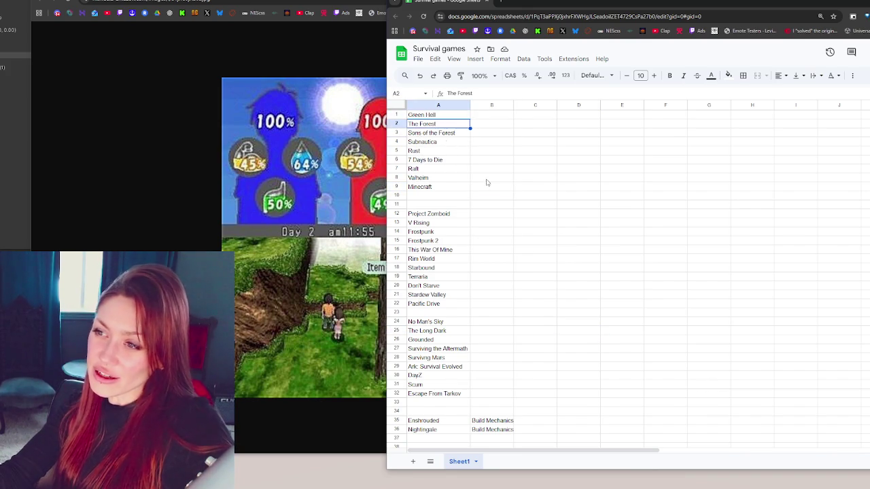
{"action": "key", "text": "ctrl+x"}
{"action": "left_click", "coordinate": [485, 132]}
{"action": "key", "text": "ctrl+v"}
{"action": "left_click", "coordinate": [435, 133]}
{"action": "key", "text": "ctrl+x"}
{"action": "left_click", "coordinate": [439, 125]}
{"action": "key", "text": "ctrl+v"}
{"action": "left_click", "coordinate": [485, 133]}
{"action": "key", "text": "ctrl+x"}
{"action": "left_click", "coordinate": [429, 135]}
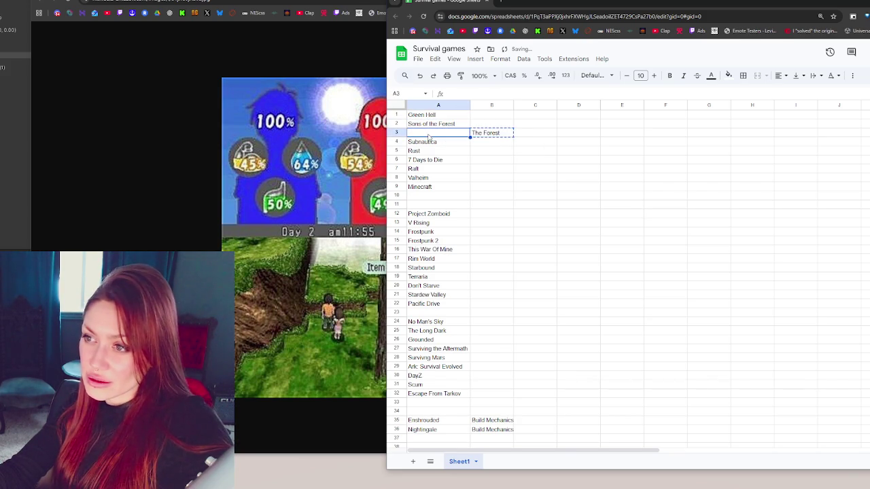
{"action": "key", "text": "ctrl+v"}
Step: Park Subnautica beside Green Hell, moving The Forest to row 4 and Sons of the Forest to row 3
{"action": "left_click", "coordinate": [435, 151]}
{"action": "left_click", "coordinate": [442, 144]}
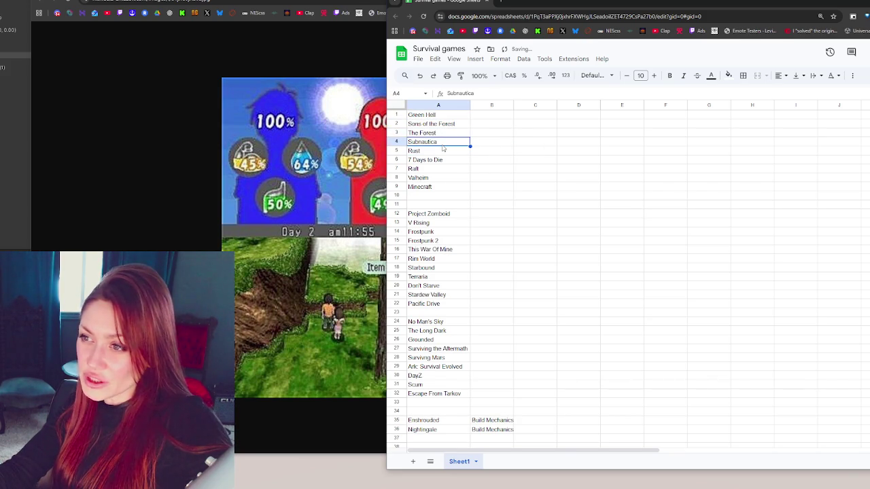
{"action": "left_click", "coordinate": [486, 118]}
{"action": "key", "text": "ctrl+x"}
{"action": "left_click", "coordinate": [446, 127]}
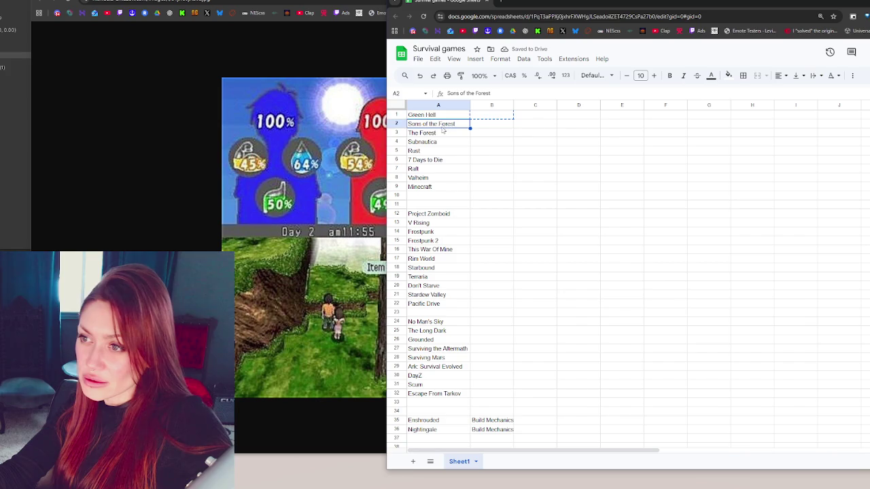
{"action": "left_click", "coordinate": [444, 143]}
{"action": "left_click", "coordinate": [501, 120]}
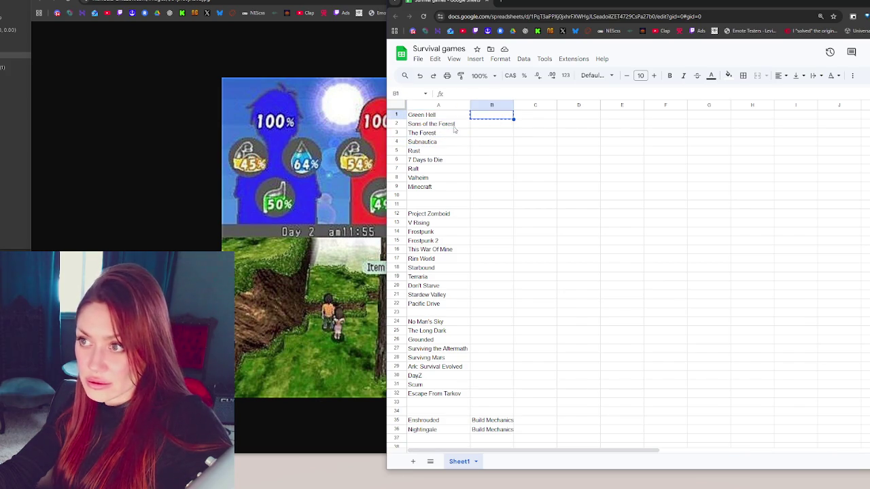
{"action": "left_click", "coordinate": [438, 139]}
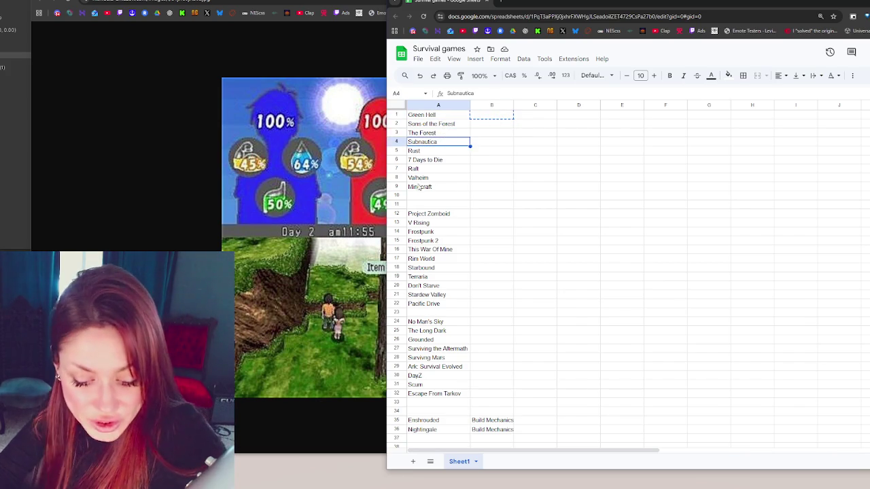
{"action": "key", "text": "ctrl+x"}
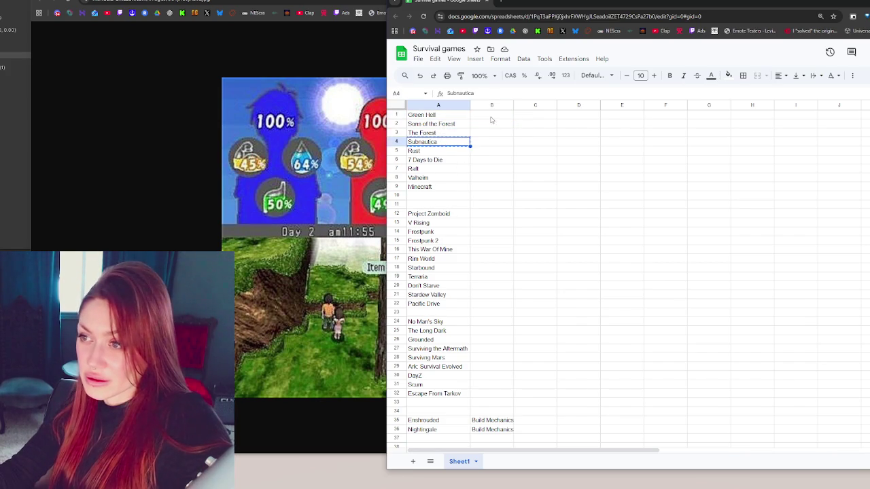
{"action": "left_click", "coordinate": [491, 116]}
{"action": "key", "text": "ctrl+v"}
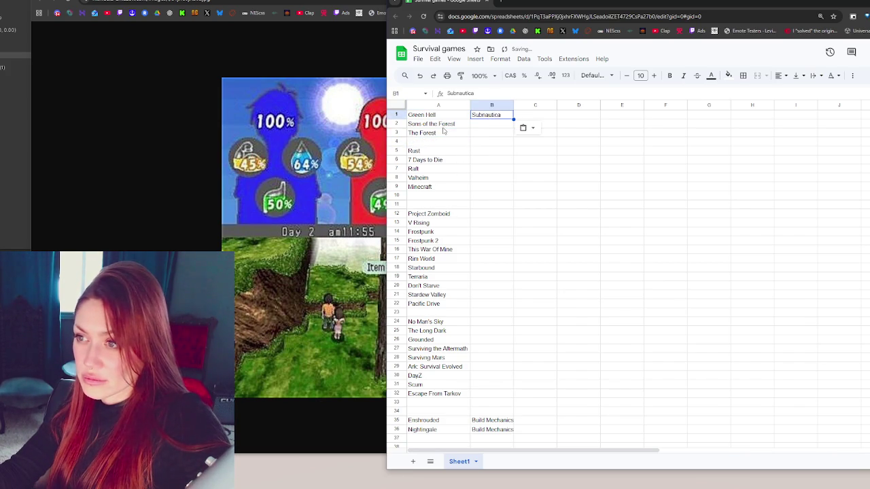
{"action": "left_click", "coordinate": [445, 132]}
{"action": "key", "text": "ctrl+x"}
{"action": "left_click", "coordinate": [445, 143]}
{"action": "key", "text": "ctrl+v"}
{"action": "left_click", "coordinate": [441, 123]}
{"action": "key", "text": "ctrl+x"}
{"action": "left_click", "coordinate": [445, 133]}
{"action": "key", "text": "ctrl+v"}
Step: Move the parked Subnautica into second place under Green Hell, then check Minecraft ends the top group
{"action": "left_click_drag", "start_coordinate": [491, 115], "coordinate": [454, 125]}
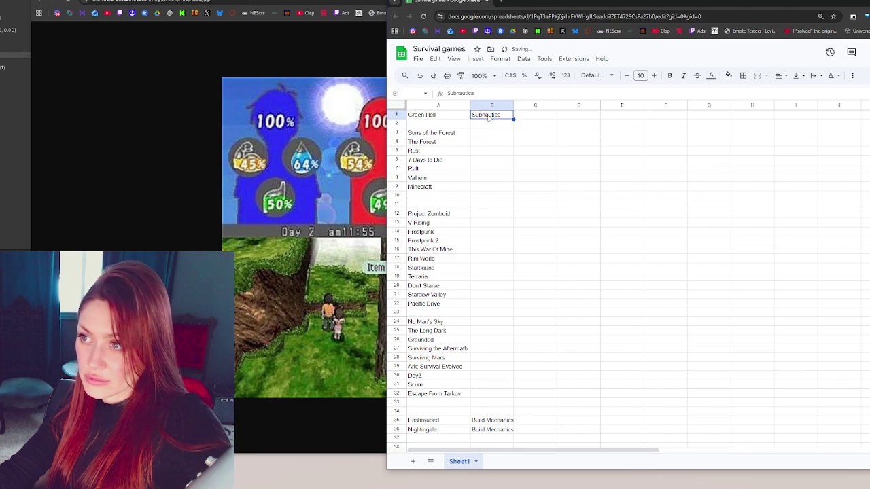
{"action": "left_click", "coordinate": [484, 116]}
{"action": "key", "text": "ctrl+x"}
{"action": "left_click", "coordinate": [462, 123]}
{"action": "key", "text": "ctrl+v"}
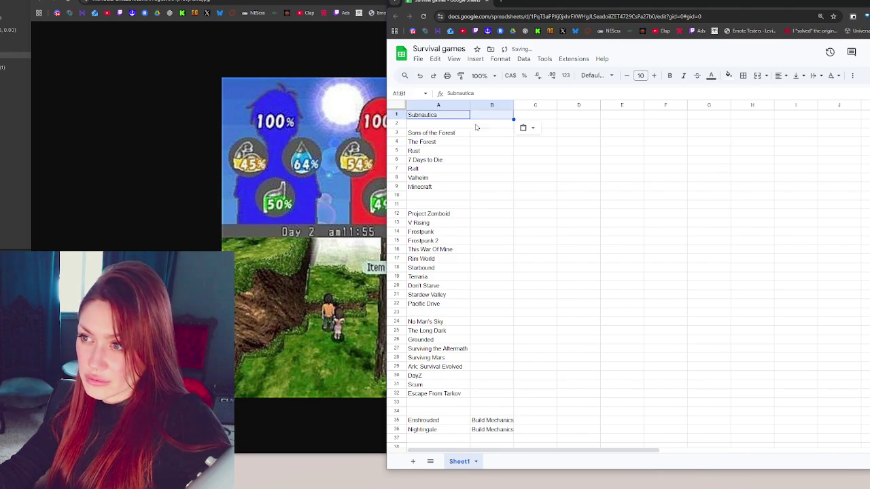
{"action": "key", "text": "ctrl+z"}
{"action": "left_click", "coordinate": [489, 117]}
{"action": "key", "text": "ctrl+x"}
{"action": "left_click", "coordinate": [462, 124]}
{"action": "key", "text": "ctrl+v"}
{"action": "left_click", "coordinate": [486, 155]}
{"action": "left_click", "coordinate": [465, 188]}
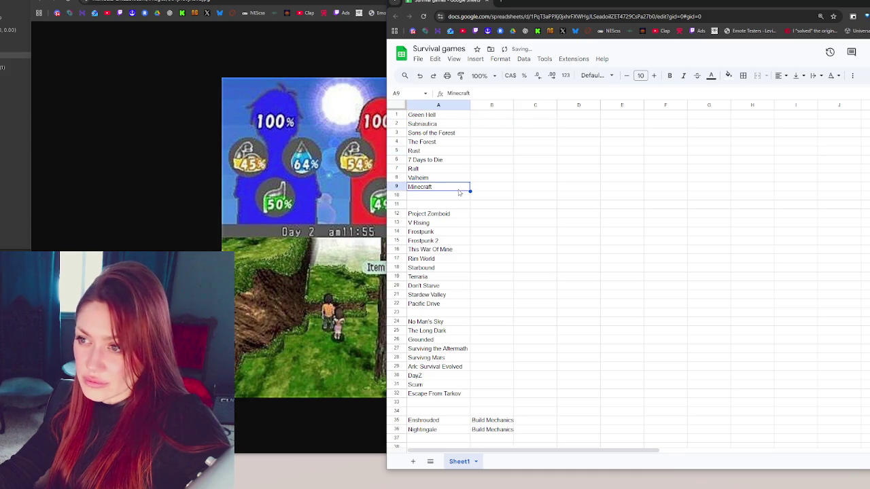
{"action": "left_click", "coordinate": [497, 162]}
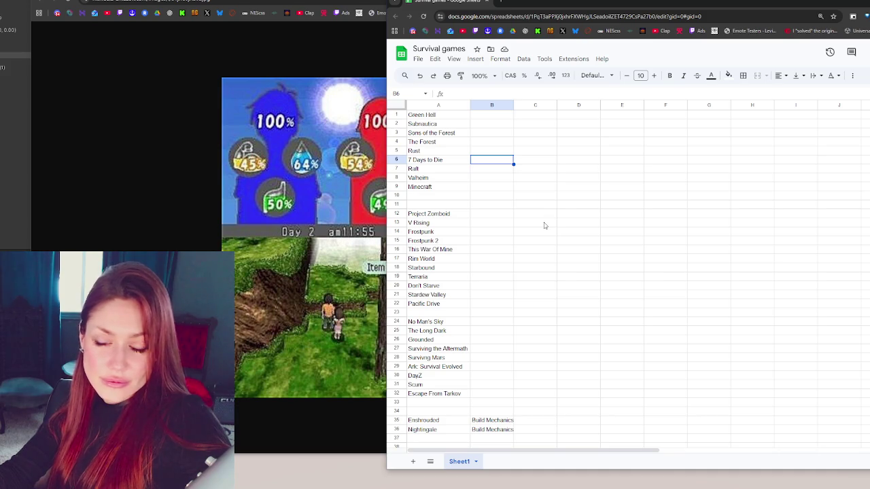
Step: Select A1:A9, Green Hell through Minecraft, then raise the game screenshot window
{"action": "mouse_move", "coordinate": [429, 190]}
{"action": "left_mouse_down"}
{"action": "mouse_move", "coordinate": [442, 124]}
{"action": "mouse_move", "coordinate": [459, 108]}
{"action": "left_mouse_up"}
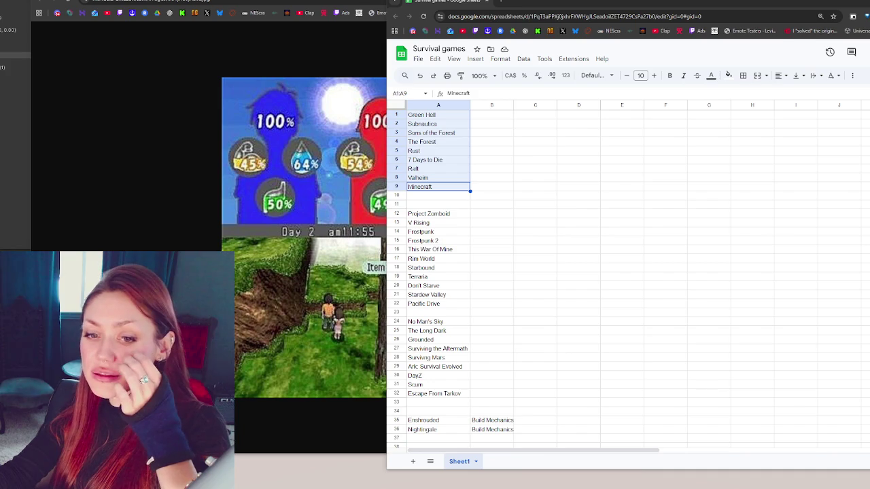
{"action": "left_click", "coordinate": [168, 102]}
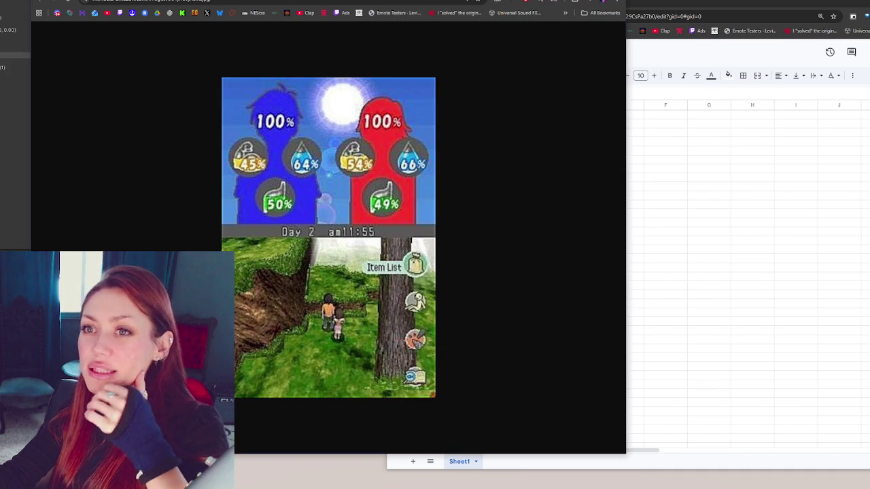
Step: Browse the Lost in Blue image results, previewing the GameSpot, Wii gameplay and GamesRadar images
{"action": "key", "text": "alt+Left"}
{"action": "scroll", "coordinate": [257, 284], "scroll_direction": "down", "scroll_amount": 5}
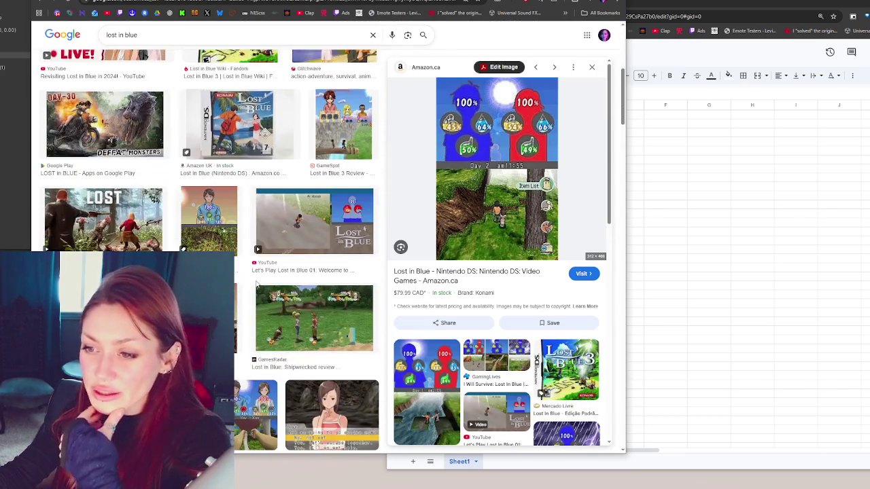
{"action": "scroll", "coordinate": [256, 284], "scroll_direction": "down", "scroll_amount": 3}
{"action": "scroll", "coordinate": [235, 285], "scroll_direction": "down", "scroll_amount": 5}
{"action": "scroll", "coordinate": [208, 253], "scroll_direction": "down", "scroll_amount": 5}
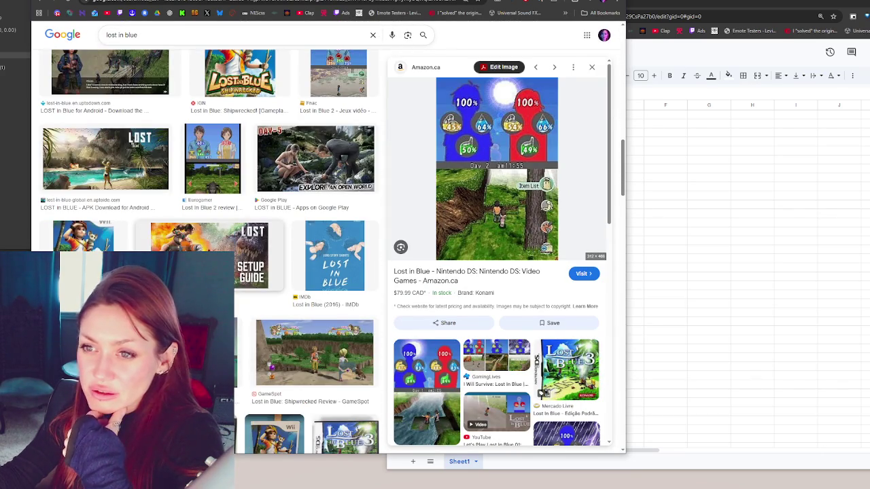
{"action": "scroll", "coordinate": [313, 272], "scroll_direction": "down", "scroll_amount": 2}
{"action": "left_click", "coordinate": [314, 237]}
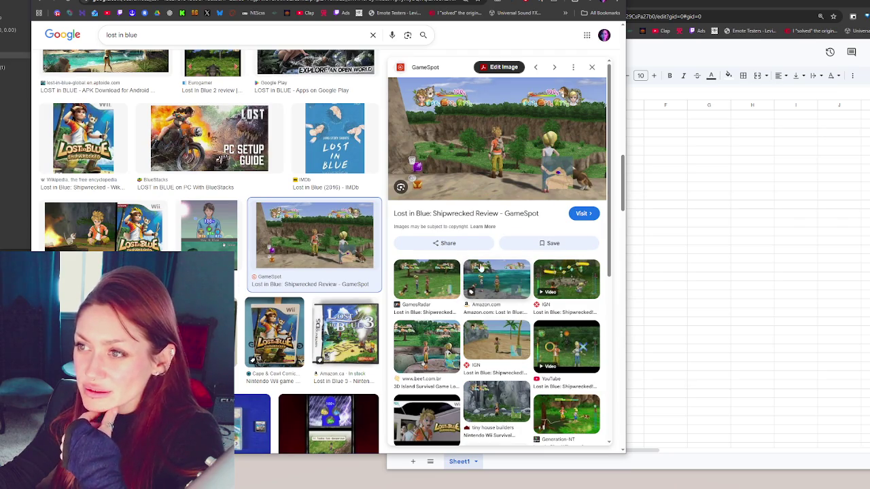
{"action": "left_click", "coordinate": [157, 231]}
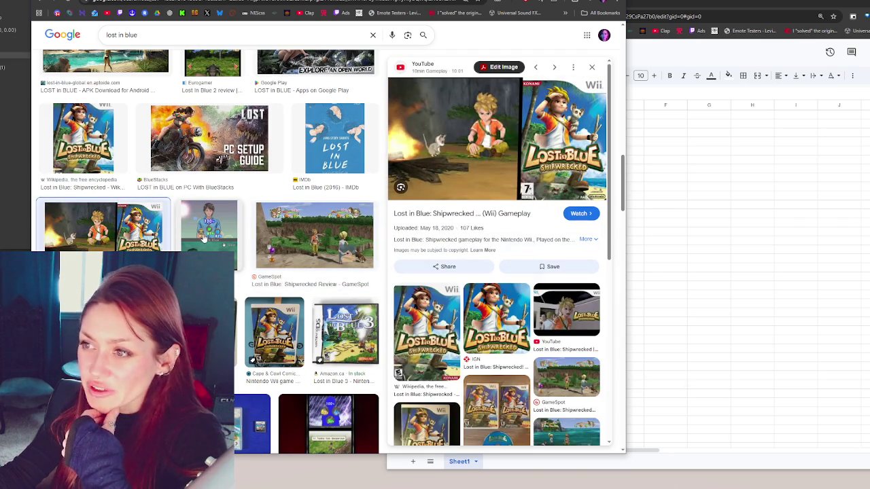
{"action": "scroll", "coordinate": [207, 234], "scroll_direction": "down", "scroll_amount": 3}
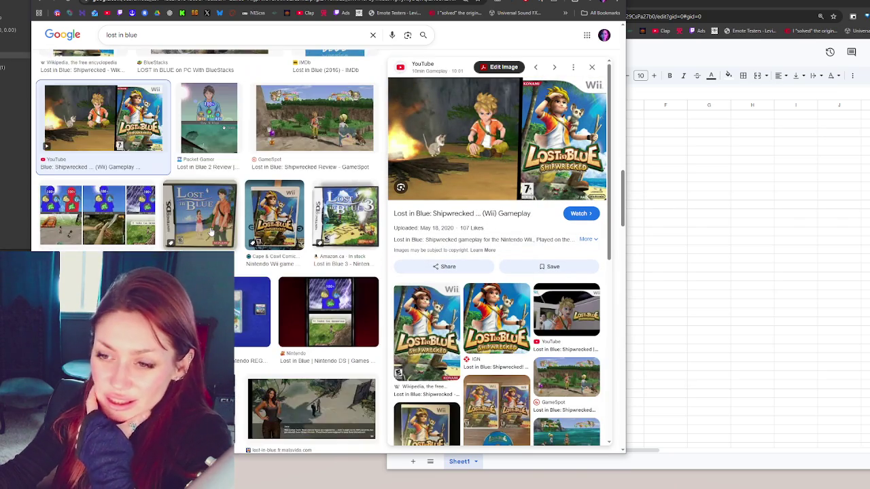
{"action": "scroll", "coordinate": [210, 231], "scroll_direction": "down", "scroll_amount": 2}
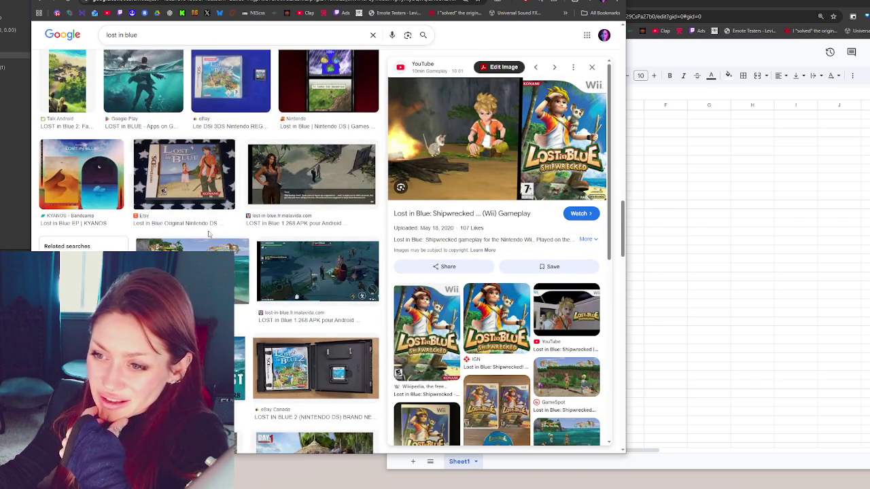
{"action": "left_click", "coordinate": [242, 248]}
{"action": "scroll", "coordinate": [261, 252], "scroll_direction": "down", "scroll_amount": 3}
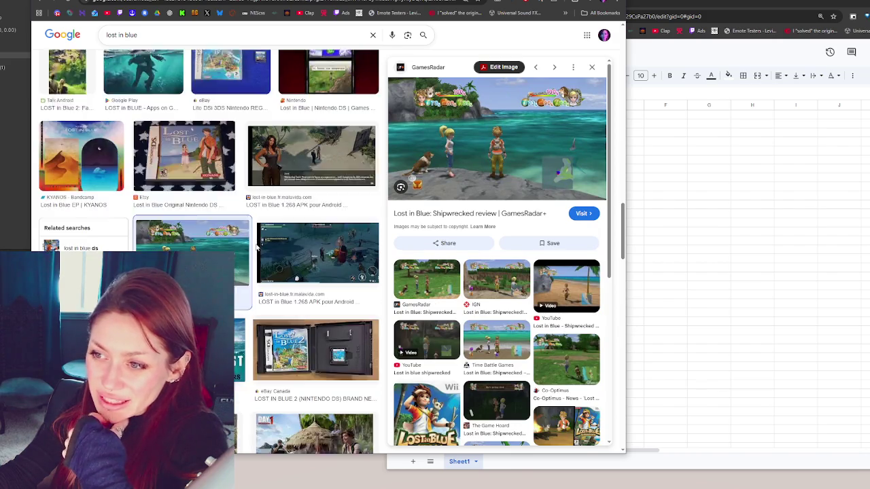
Step: Return the Lost in Blue tab to the Google homepage and minimize Chrome
{"action": "key", "text": "ctrl+Tab"}
{"action": "mouse_move", "coordinate": [212, 14]}
{"action": "left_mouse_down"}
{"action": "mouse_move", "coordinate": [335, 370]}
{"action": "mouse_move", "coordinate": [317, 12]}
{"action": "mouse_move", "coordinate": [312, 42]}
{"action": "left_mouse_up"}
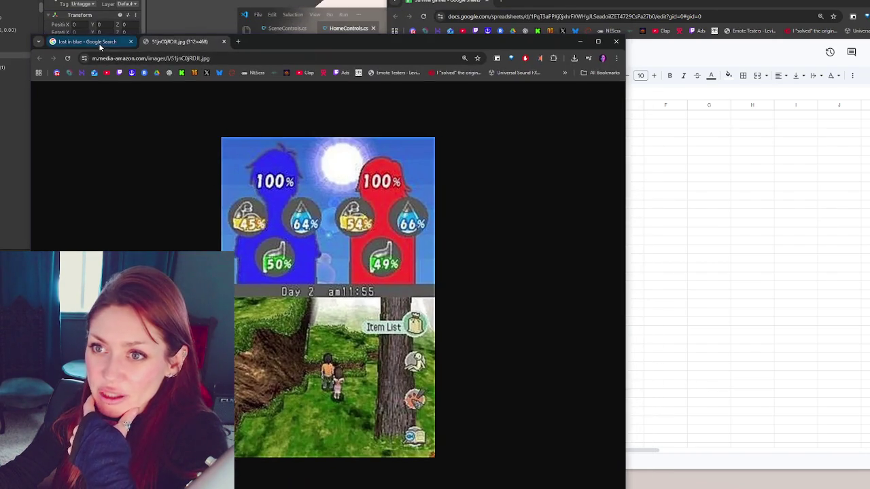
{"action": "left_click", "coordinate": [87, 41]}
{"action": "left_click", "coordinate": [38, 59]}
{"action": "left_click", "coordinate": [38, 59]}
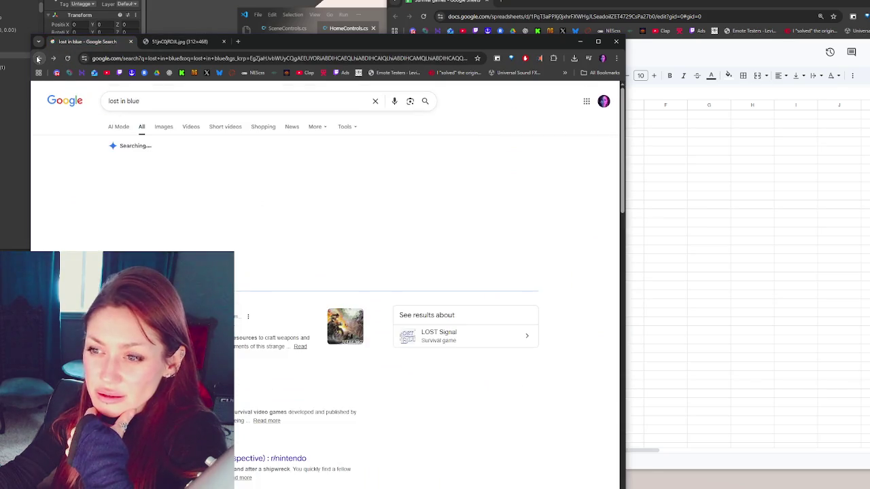
{"action": "left_click", "coordinate": [38, 58]}
{"action": "left_click_drag", "start_coordinate": [377, 42], "coordinate": [2, 108]}
{"action": "left_click", "coordinate": [204, 108]}
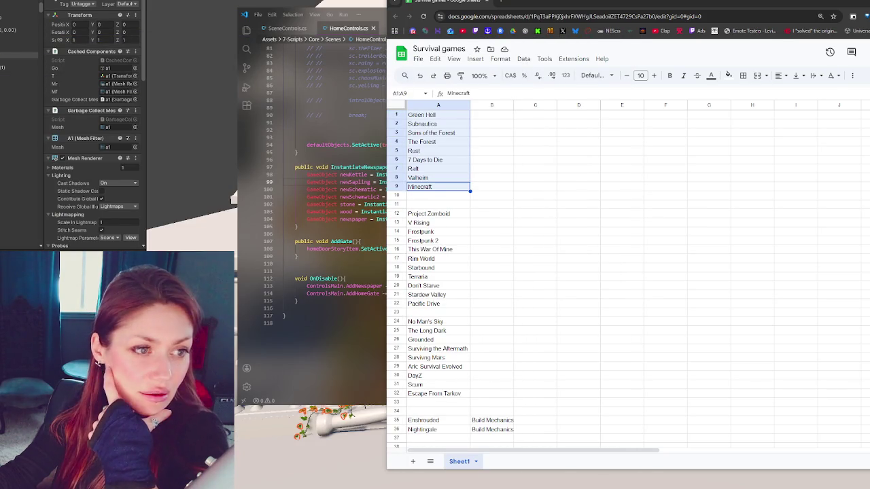
Step: Restore the Wikipedia List of survival games and open the Stranded article in a new tab
{"action": "key", "text": "alt+Tab"}
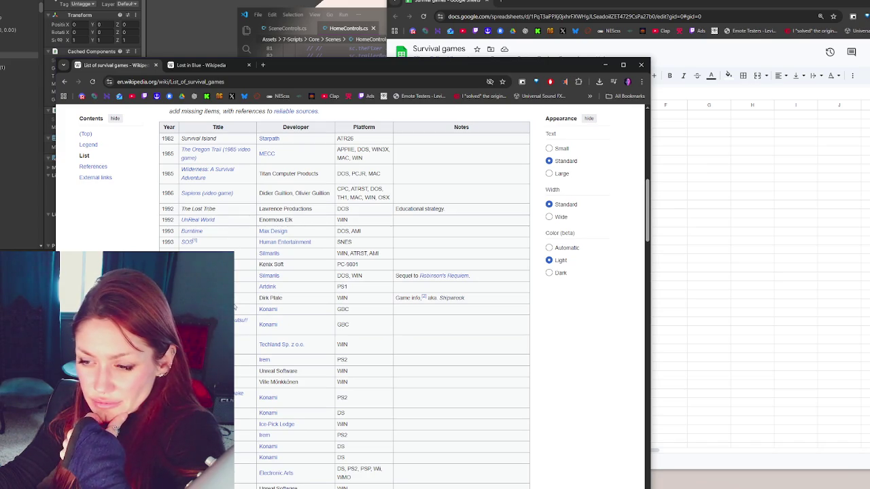
{"action": "right_click", "coordinate": [197, 371]}
{"action": "left_click", "coordinate": [259, 256]}
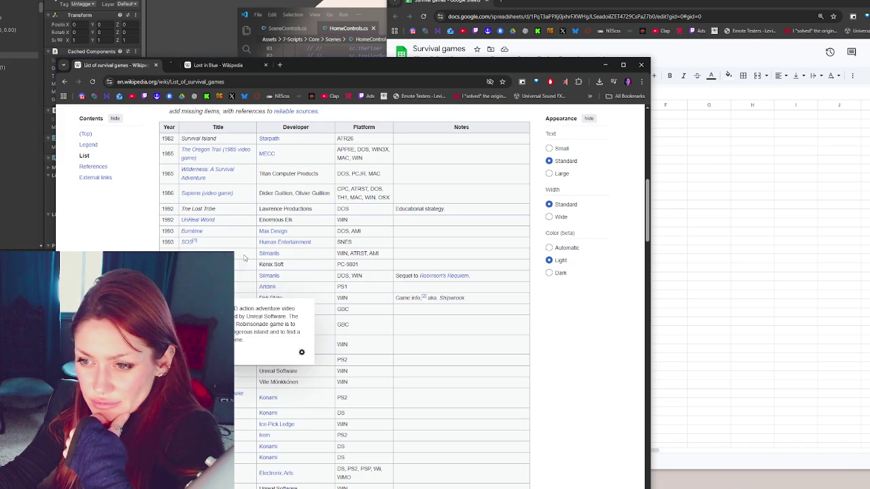
{"action": "left_click", "coordinate": [224, 66]}
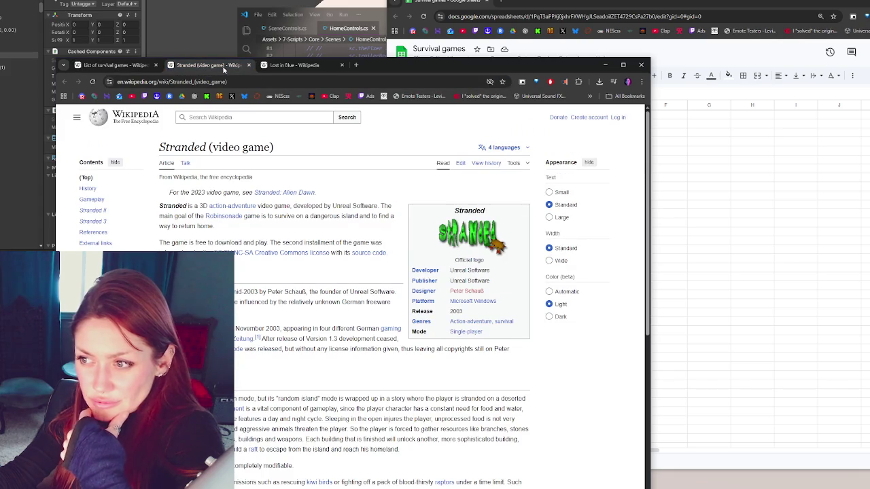
{"action": "left_click", "coordinate": [102, 66]}
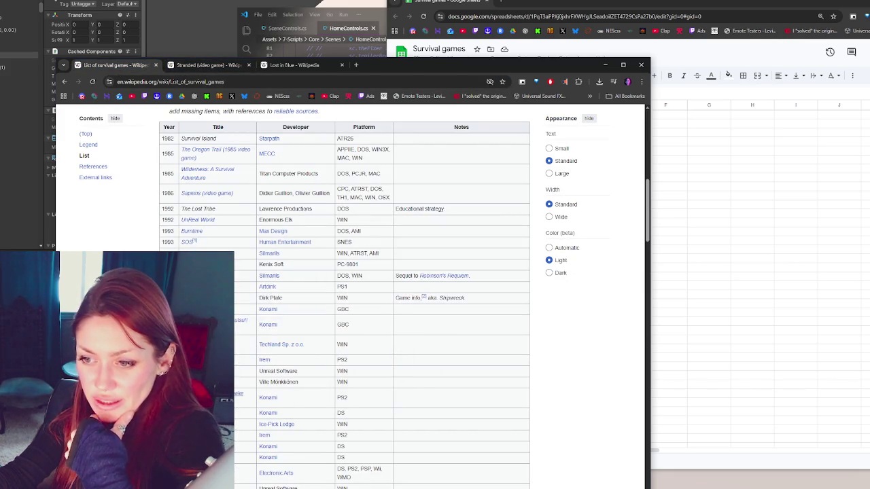
Step: Open Metal Gear Solid 3: Snake Eater in a new tab, skim it, then move the window aside
{"action": "right_click", "coordinate": [231, 392]}
{"action": "left_click", "coordinate": [261, 273]}
{"action": "left_click", "coordinate": [297, 66]}
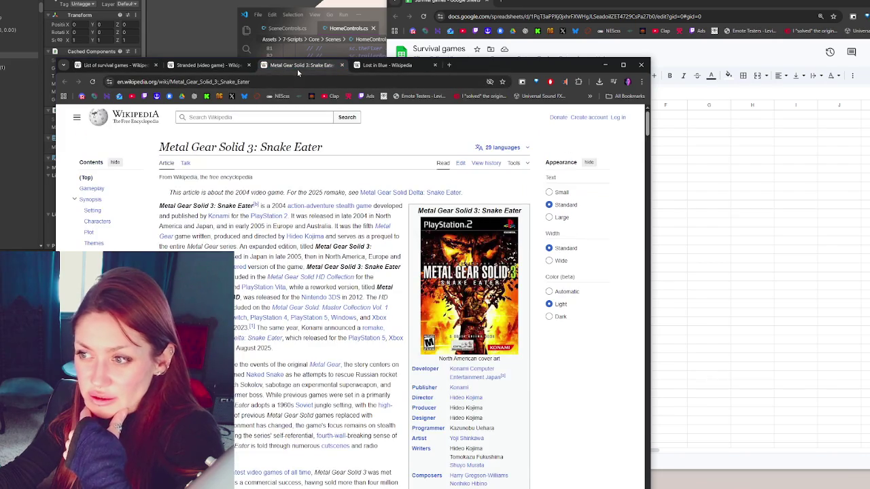
{"action": "scroll", "coordinate": [340, 306], "scroll_direction": "down", "scroll_amount": 10}
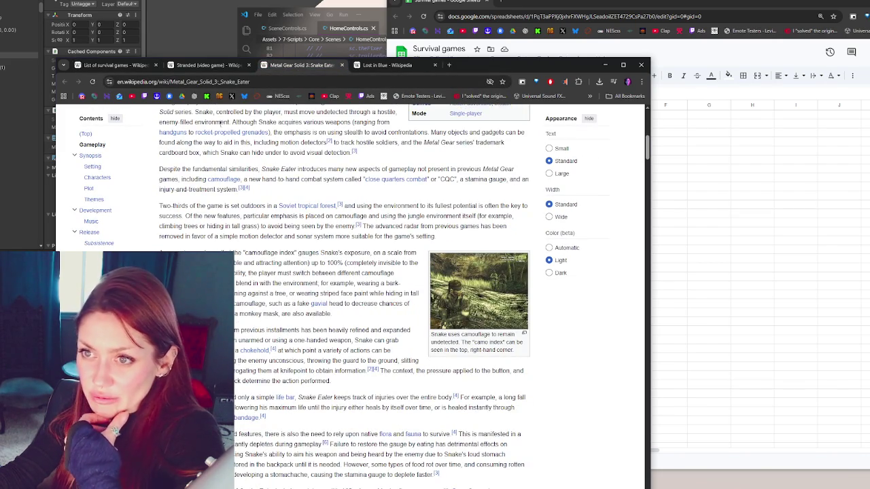
{"action": "left_click", "coordinate": [131, 66]}
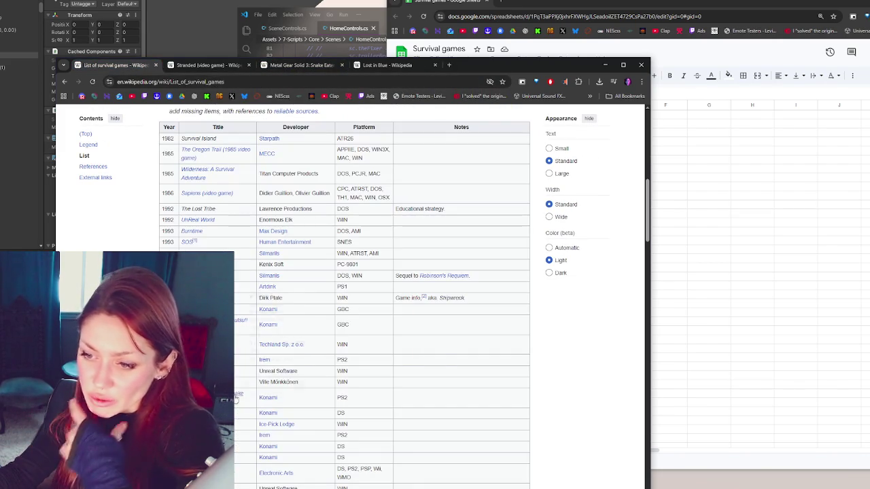
{"action": "left_click_drag", "start_coordinate": [511, 71], "coordinate": [422, 97]}
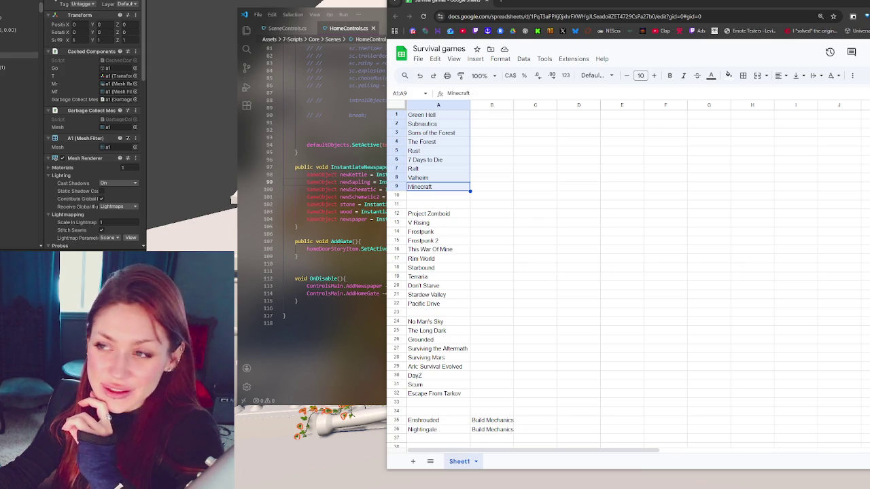
Step: Check A1 to A6: Green Hell, Subnautica, Sons of the Forest, The Forest, Rust, 7 Days to Die
{"action": "left_click", "coordinate": [533, 114]}
{"action": "left_click", "coordinate": [466, 115]}
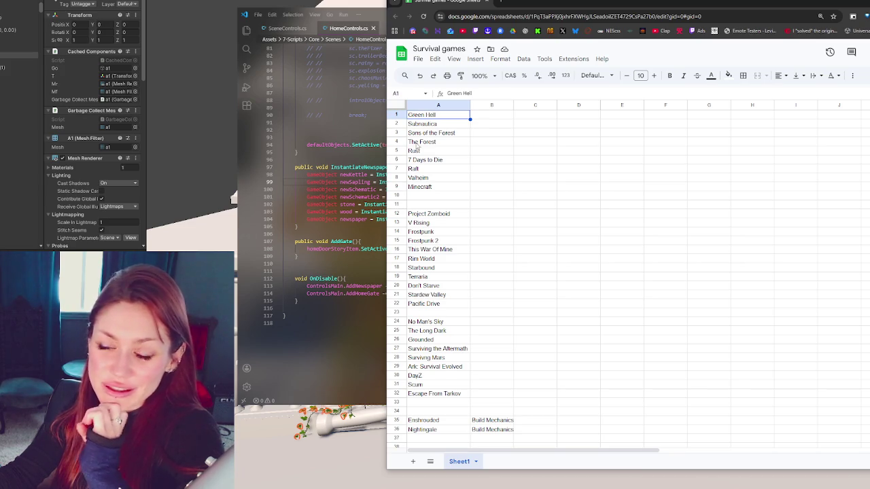
{"action": "left_click", "coordinate": [411, 126]}
{"action": "left_click", "coordinate": [443, 132]}
{"action": "left_click", "coordinate": [450, 143]}
{"action": "left_click", "coordinate": [453, 133]}
{"action": "left_click", "coordinate": [453, 142]}
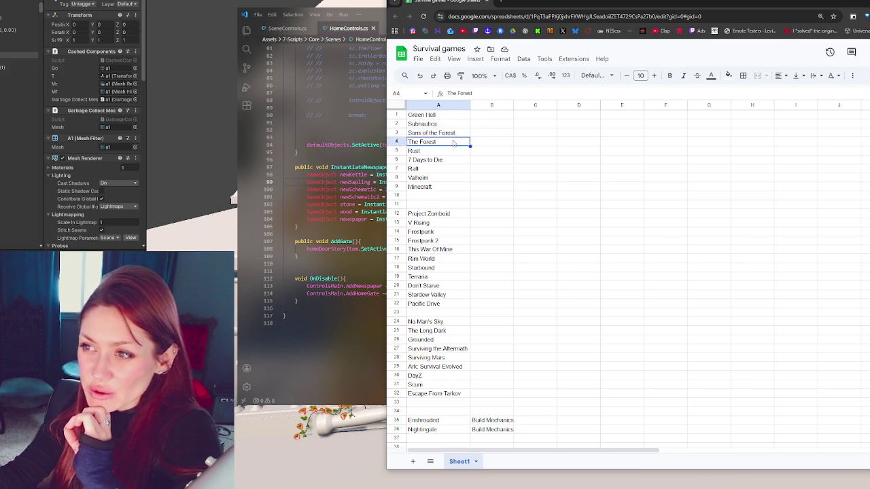
{"action": "left_click", "coordinate": [452, 134]}
{"action": "left_click", "coordinate": [453, 142]}
{"action": "left_click", "coordinate": [454, 153]}
{"action": "left_click", "coordinate": [455, 161]}
Step: Recheck A3 through A9, including Raft and Minecraft, then minimize the spreadsheet window
{"action": "left_click", "coordinate": [456, 133]}
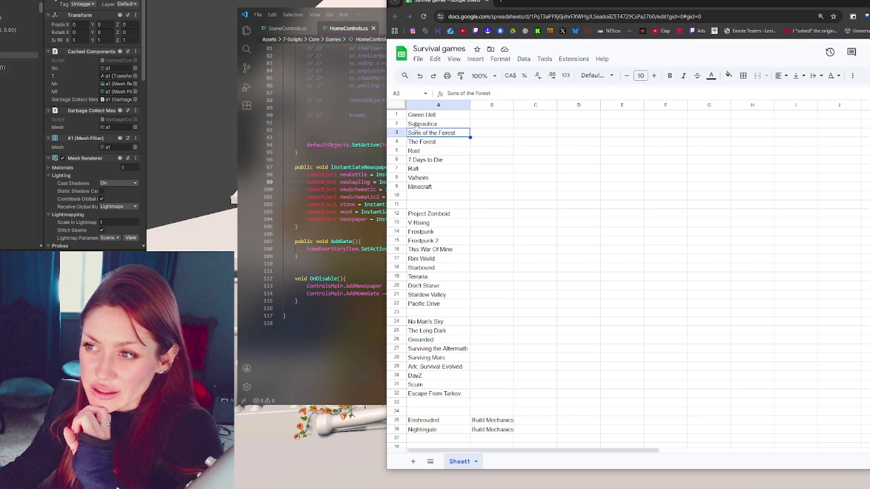
{"action": "left_click", "coordinate": [449, 142]}
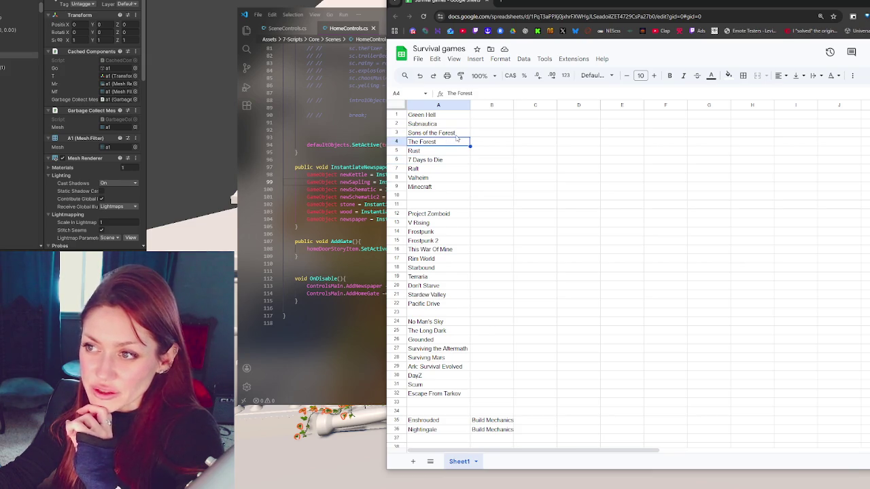
{"action": "left_click", "coordinate": [456, 153]}
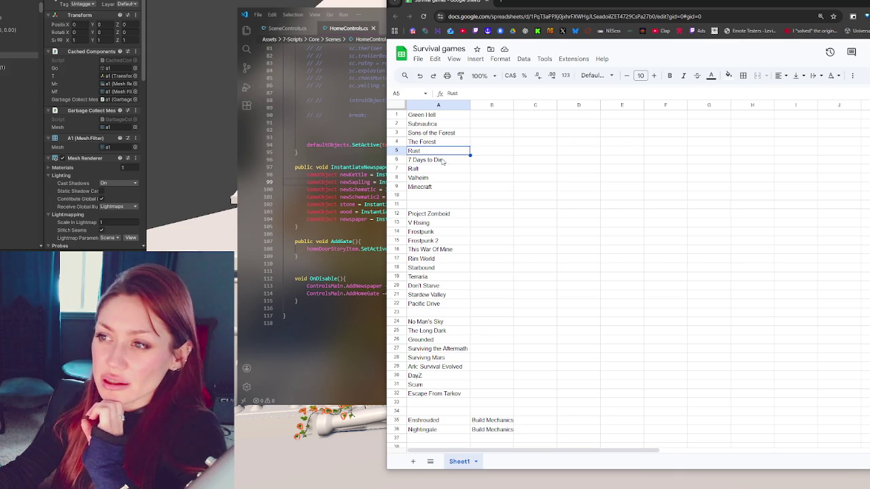
{"action": "left_click", "coordinate": [443, 160]}
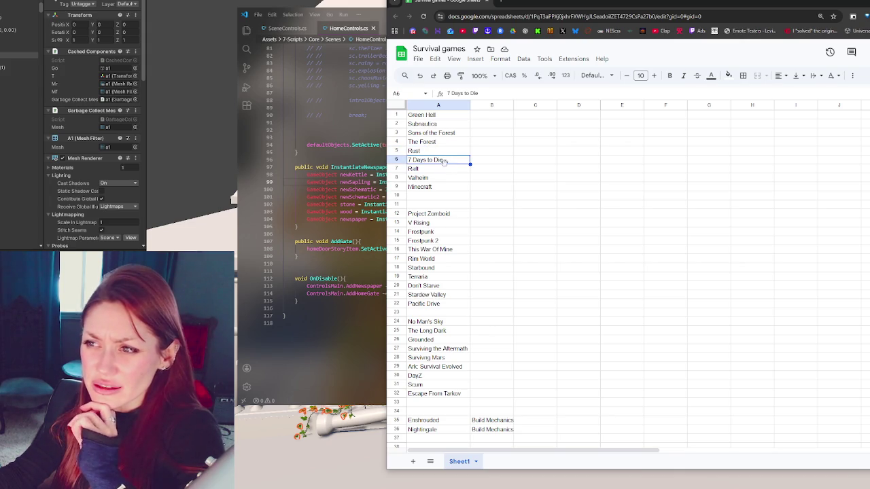
{"action": "left_click", "coordinate": [446, 170]}
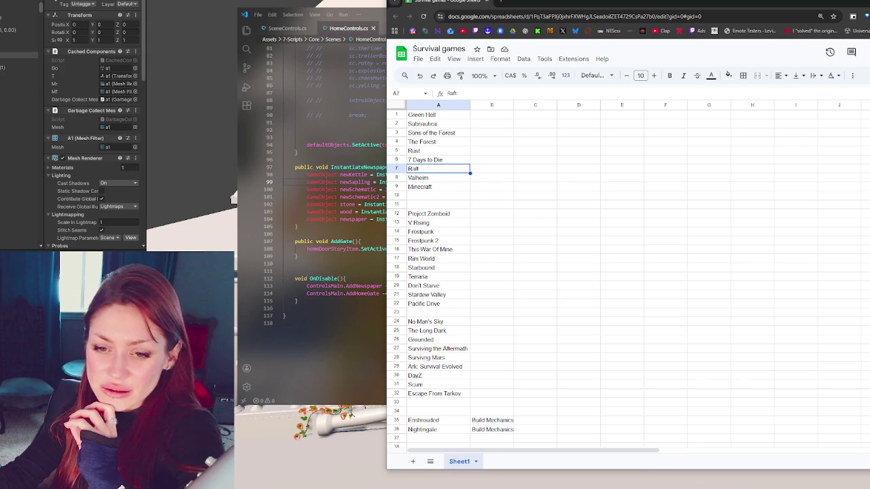
{"action": "left_click", "coordinate": [434, 187]}
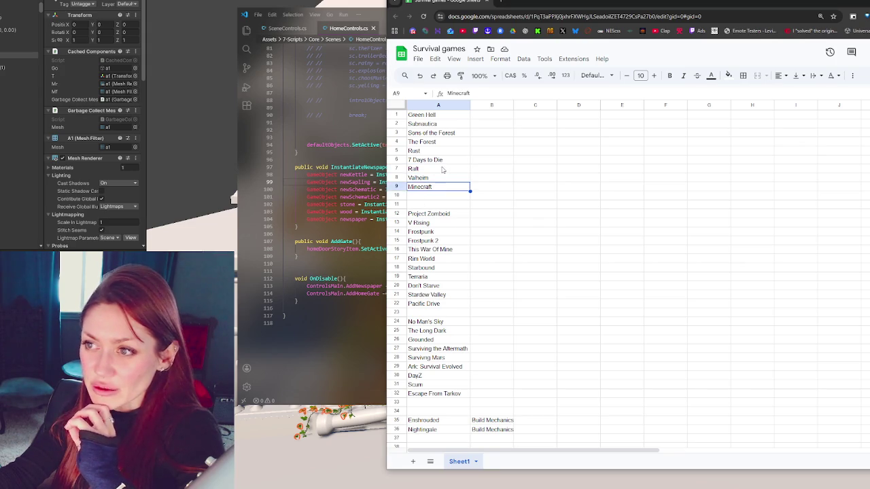
{"action": "left_click", "coordinate": [443, 170]}
{"action": "left_click", "coordinate": [444, 134]}
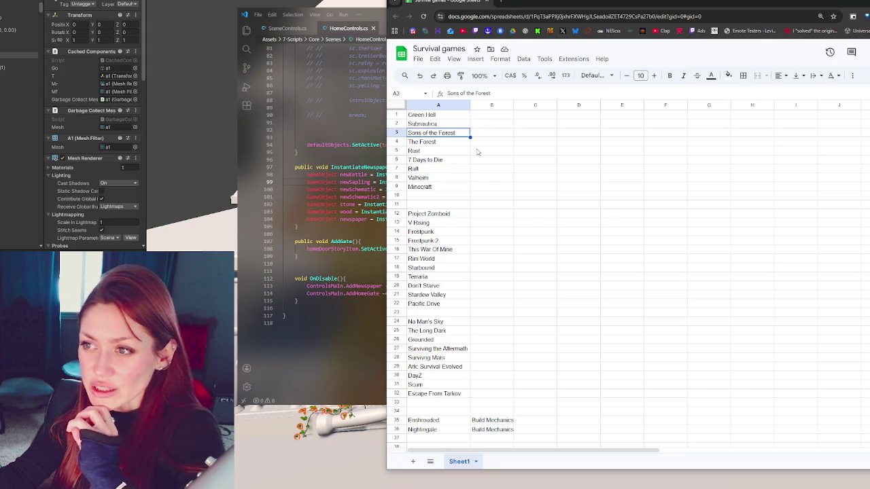
{"action": "left_click", "coordinate": [453, 145]}
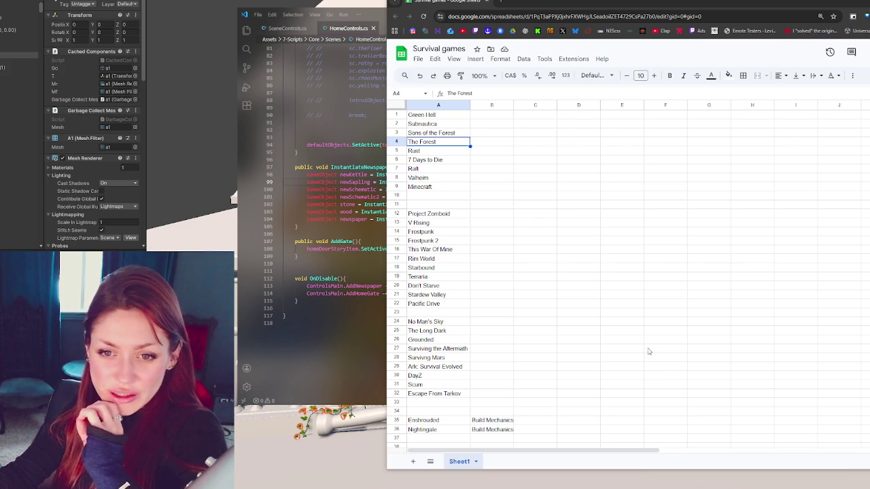
{"action": "left_click", "coordinate": [775, 3]}
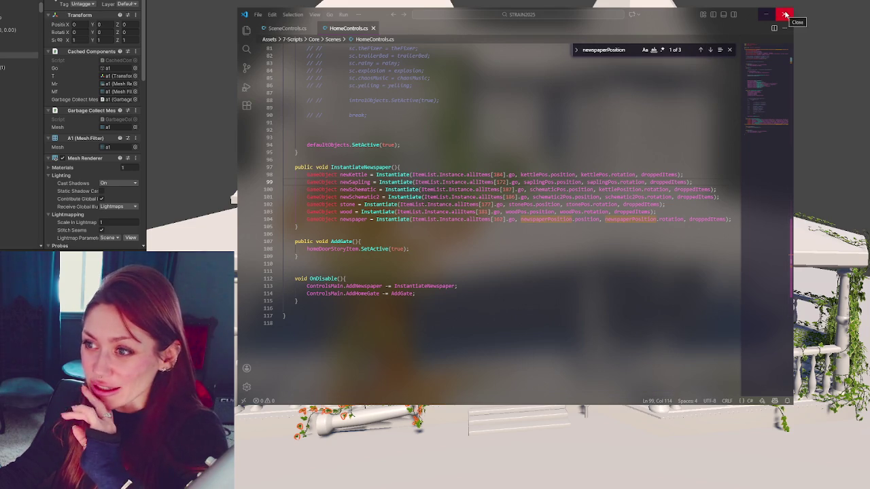
Step: Close VS Code, open the scene asset in Unity's Project panel, and bring up its context menu
{"action": "left_click", "coordinate": [257, 485]}
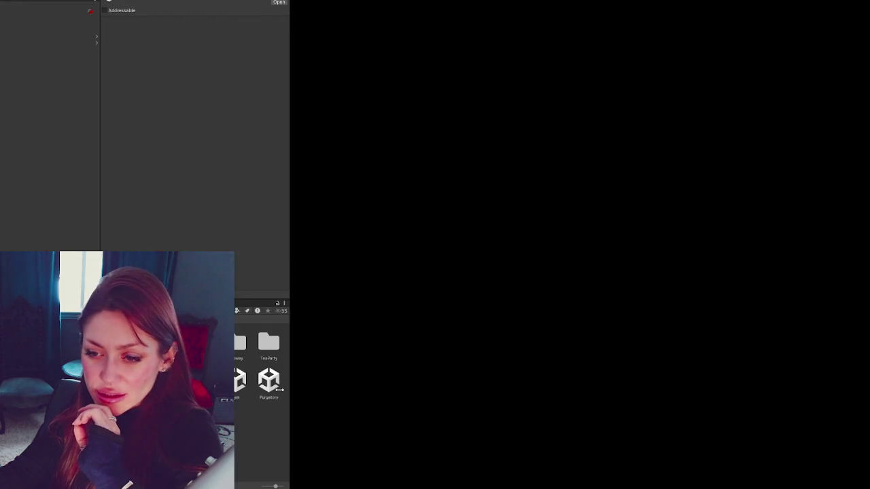
{"action": "double_click", "coordinate": [243, 391]}
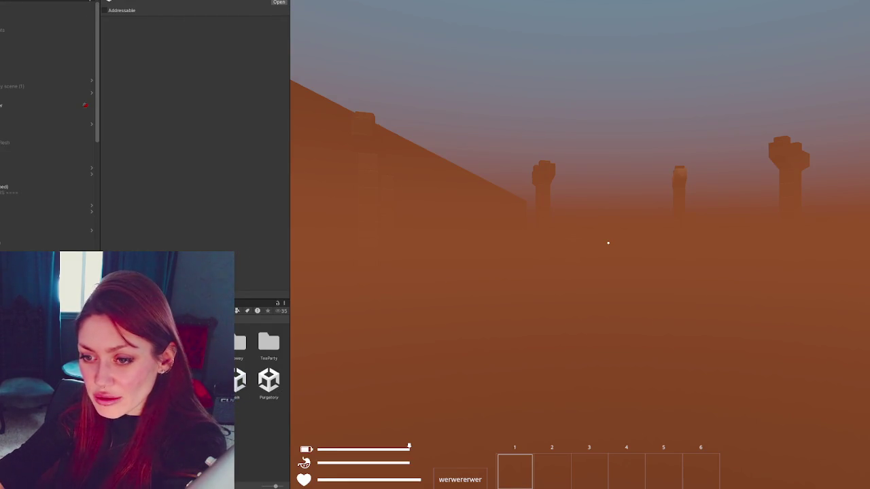
{"action": "right_click", "coordinate": [239, 381]}
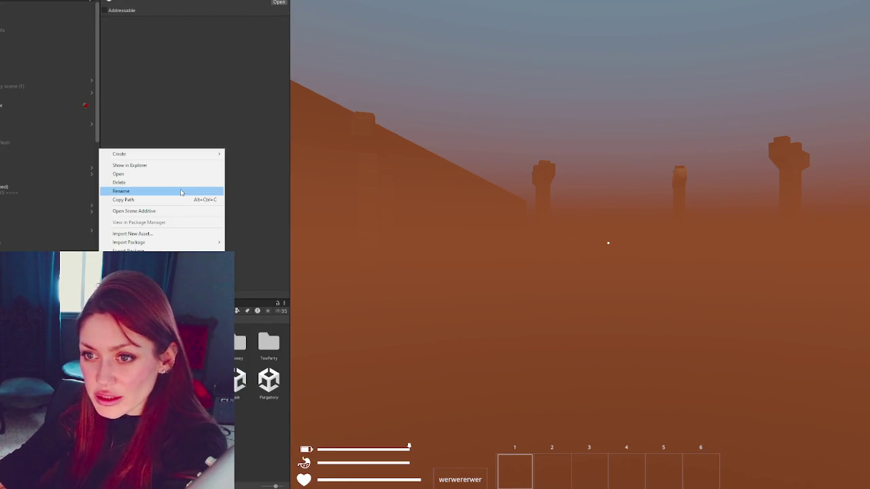
Step: Add the scene with Open Scene Additive, select the top Hierarchy object, and orbit toward the gazebo and fire pit
{"action": "left_click", "coordinate": [188, 213]}
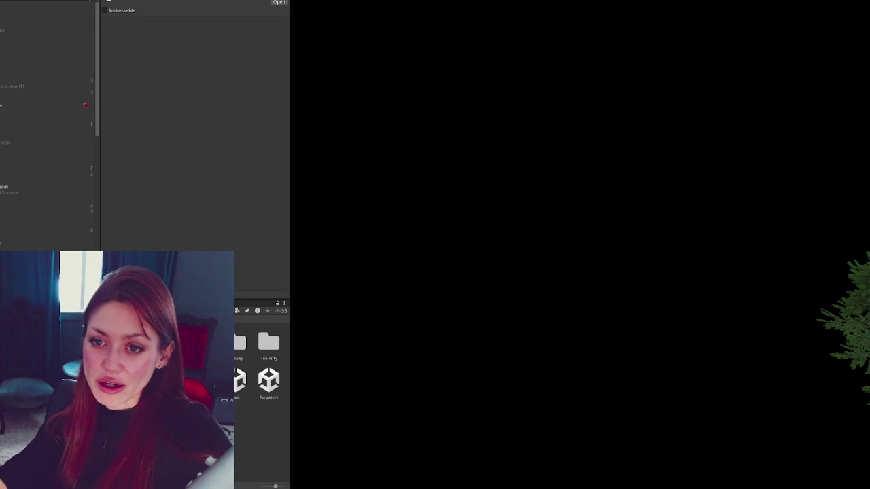
{"action": "left_click", "coordinate": [41, 18]}
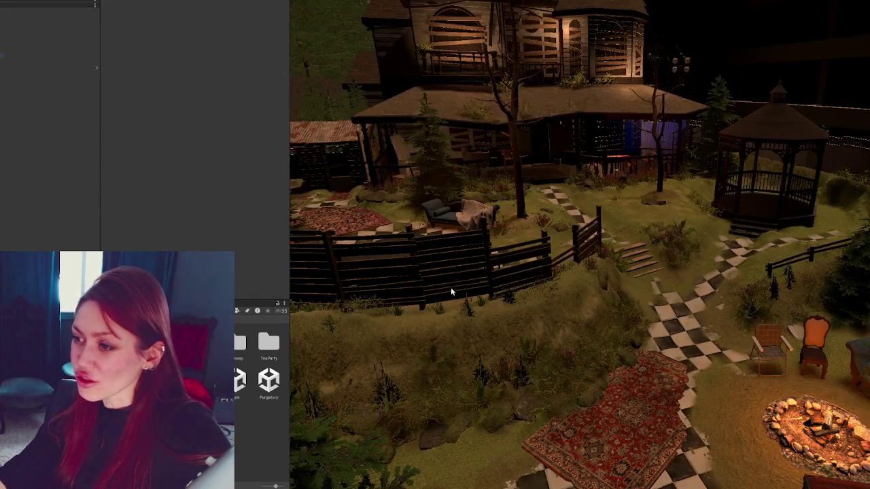
{"action": "left_click_drag", "start_coordinate": [653, 293], "coordinate": [610, 292]}
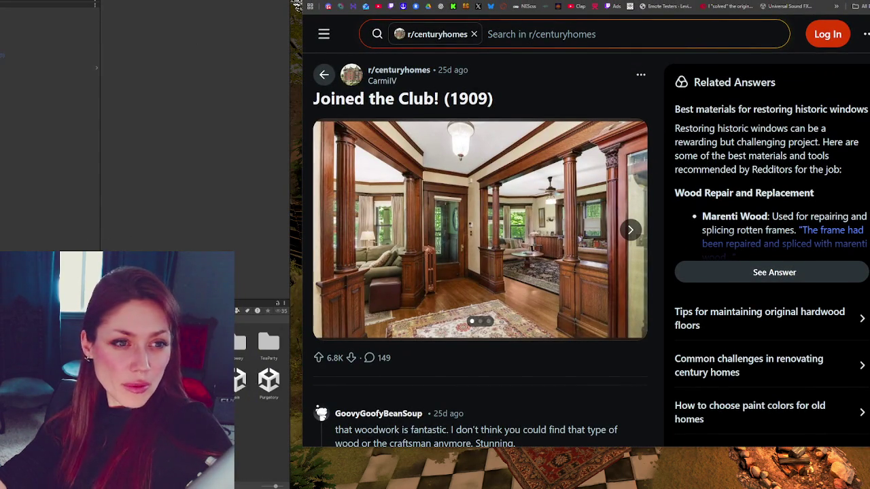
Step: Page through the post's photo gallery: the first photo, the staircase hall and the living room
{"action": "left_click", "coordinate": [533, 231]}
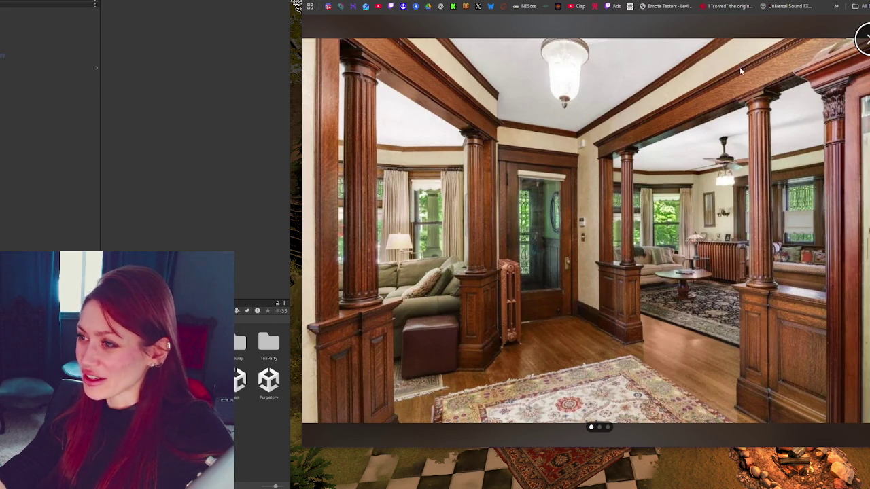
{"action": "key", "text": "Right"}
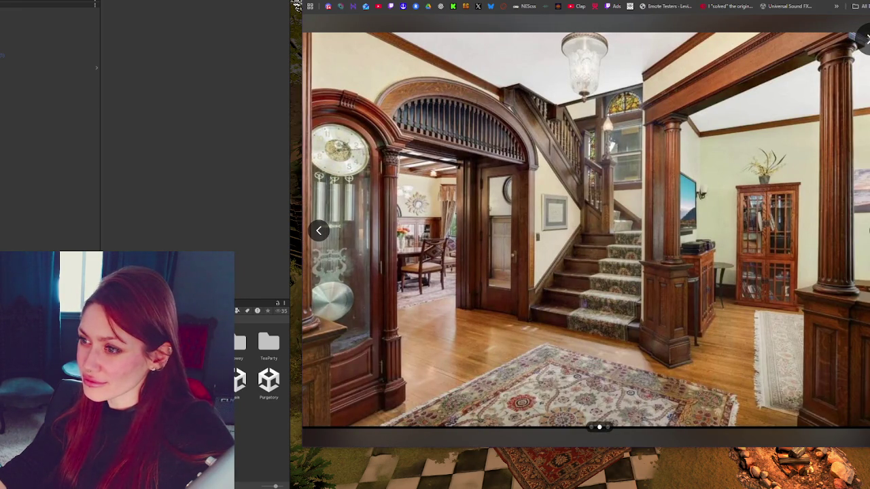
{"action": "key", "text": "Right"}
{"action": "left_click", "coordinate": [318, 230]}
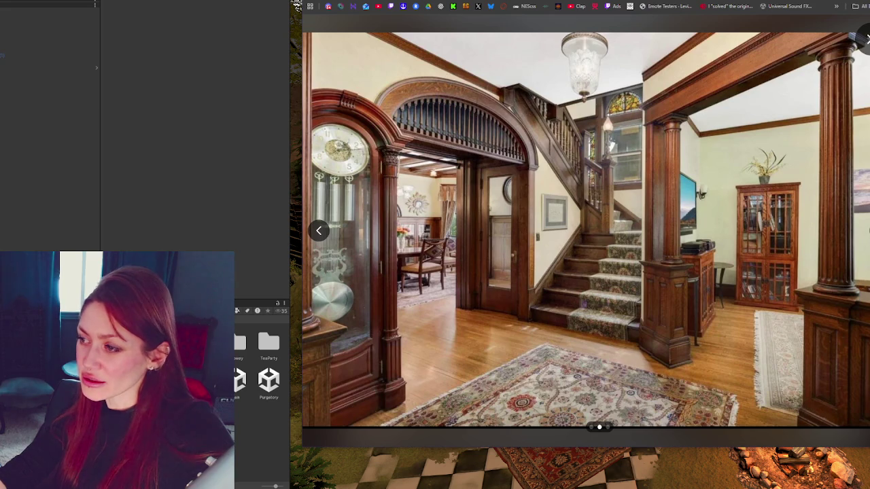
{"action": "left_click", "coordinate": [868, 224]}
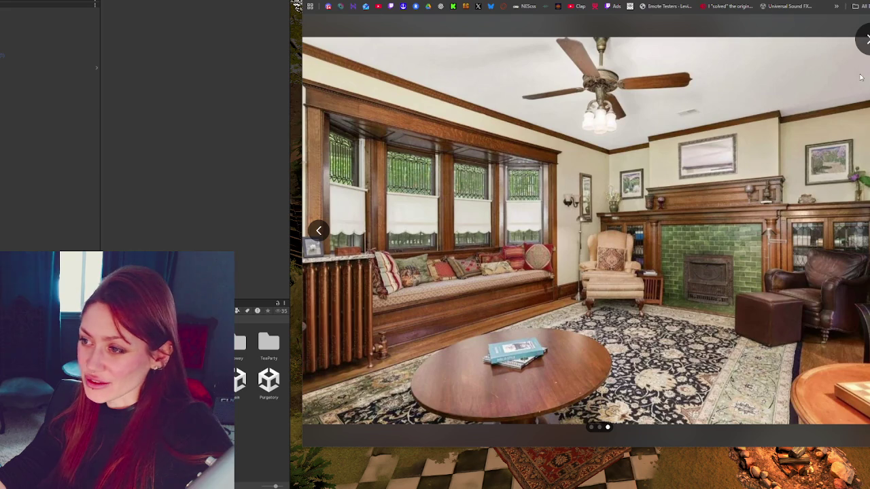
{"action": "left_click", "coordinate": [866, 41]}
Step: Enlarge the dining room photo in the comments, then switch to the cat_level.png image
{"action": "scroll", "coordinate": [561, 159], "scroll_direction": "down", "scroll_amount": 5}
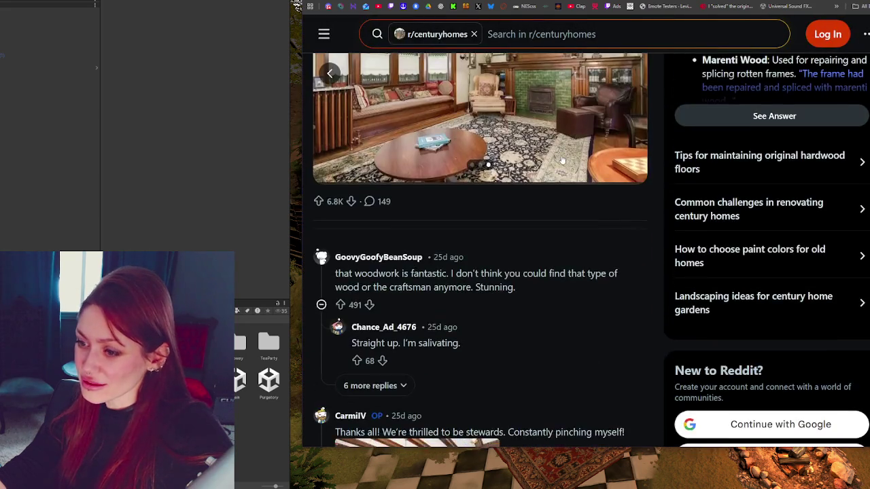
{"action": "scroll", "coordinate": [554, 170], "scroll_direction": "down", "scroll_amount": 1}
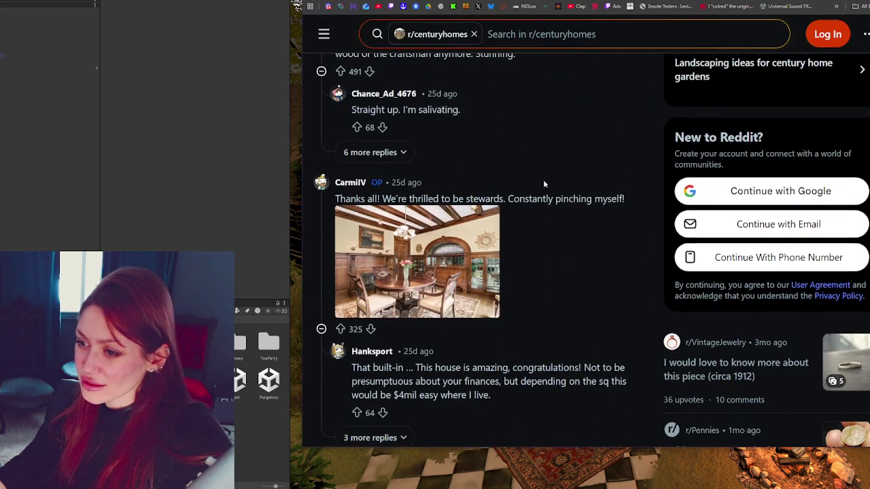
{"action": "left_click", "coordinate": [437, 232]}
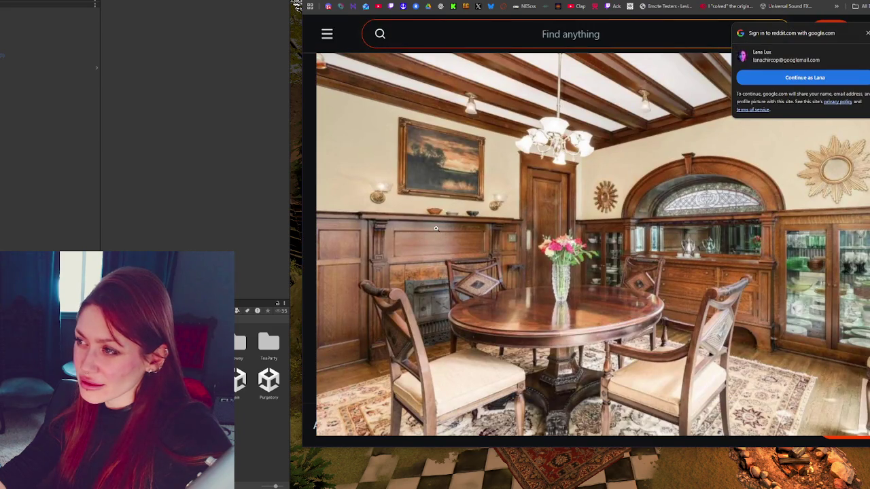
{"action": "left_click", "coordinate": [866, 33]}
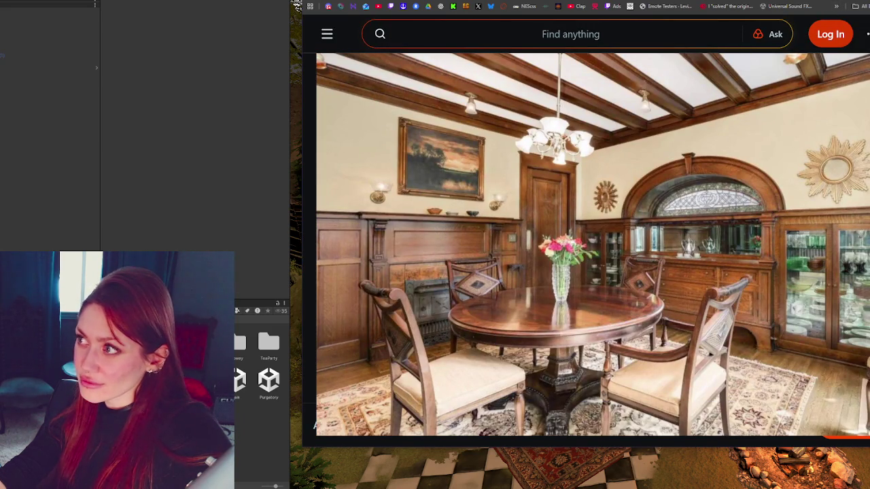
{"action": "key", "text": "alt+Tab"}
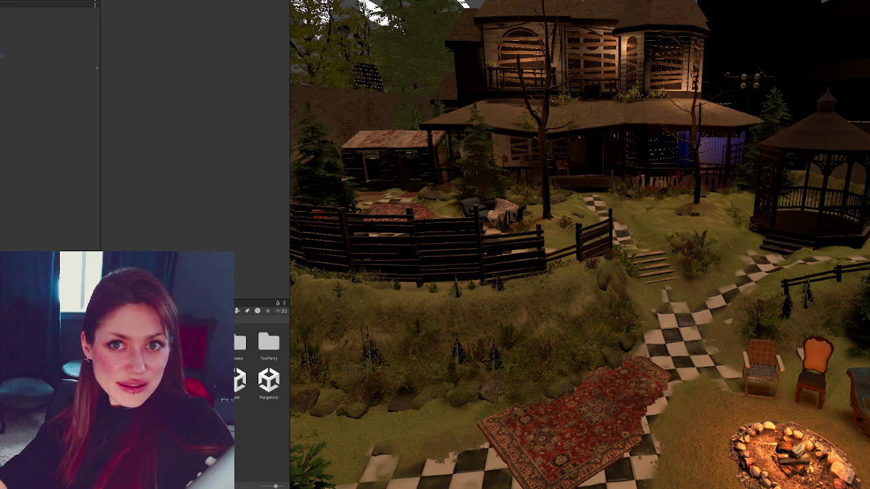
{"action": "key", "text": "alt+Tab"}
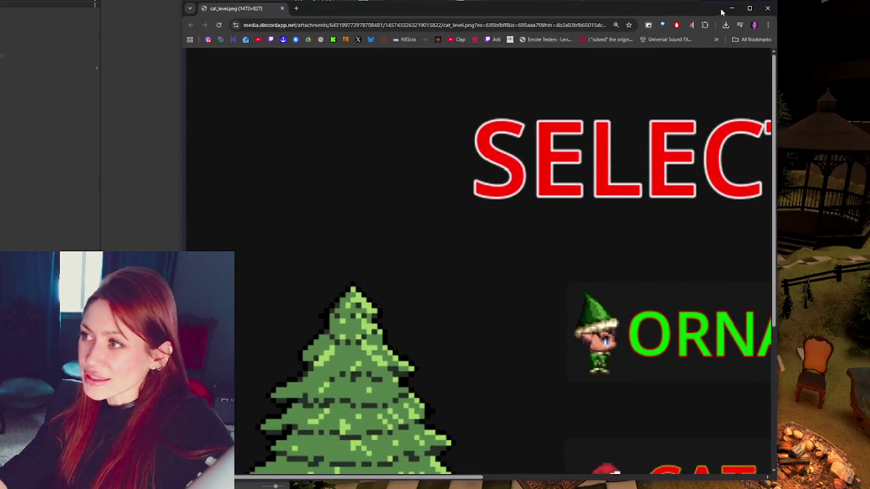
{"action": "scroll", "coordinate": [633, 218], "scroll_direction": "up", "scroll_amount": 2}
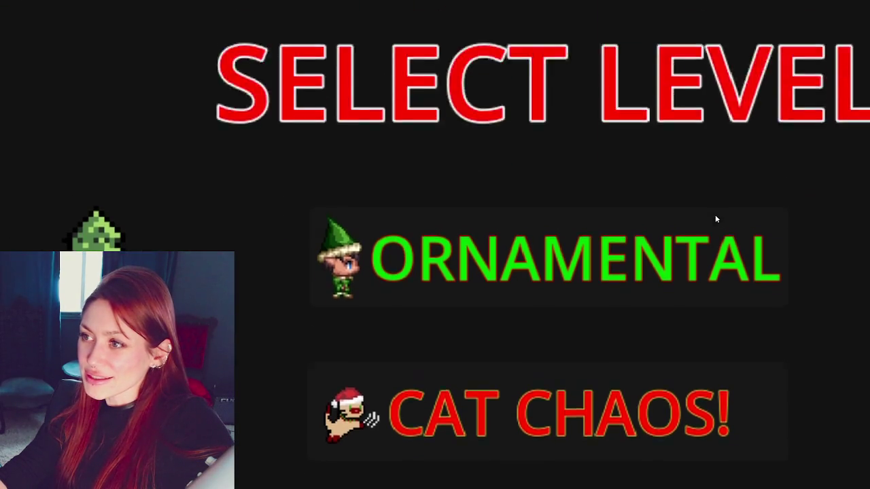
Step: Try PLAY in Ornamental, get refused for lacking 200 Joules, then continue as GUEST to Select Level
{"action": "scroll", "coordinate": [767, 226], "scroll_direction": "down", "scroll_amount": 2}
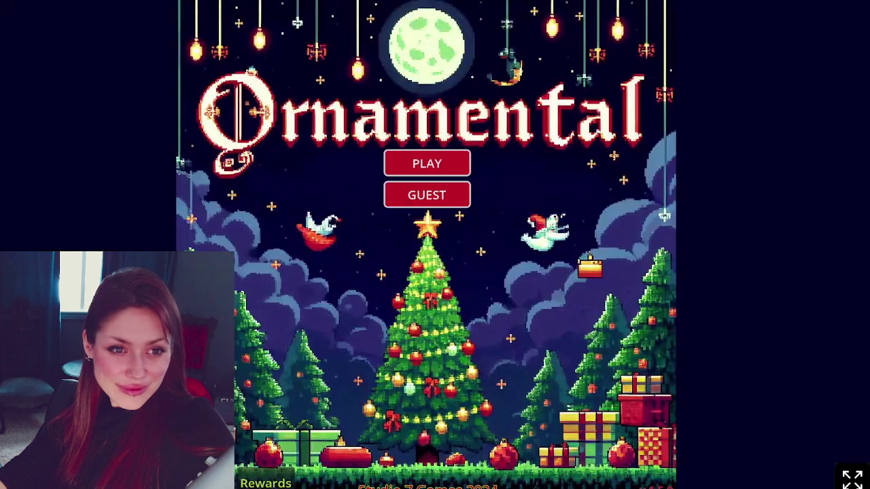
{"action": "left_click", "coordinate": [474, 169]}
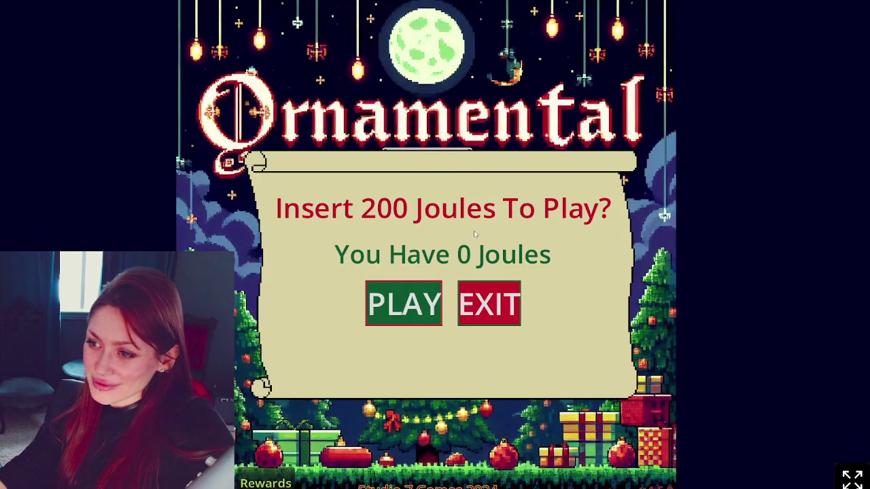
{"action": "left_click", "coordinate": [401, 306]}
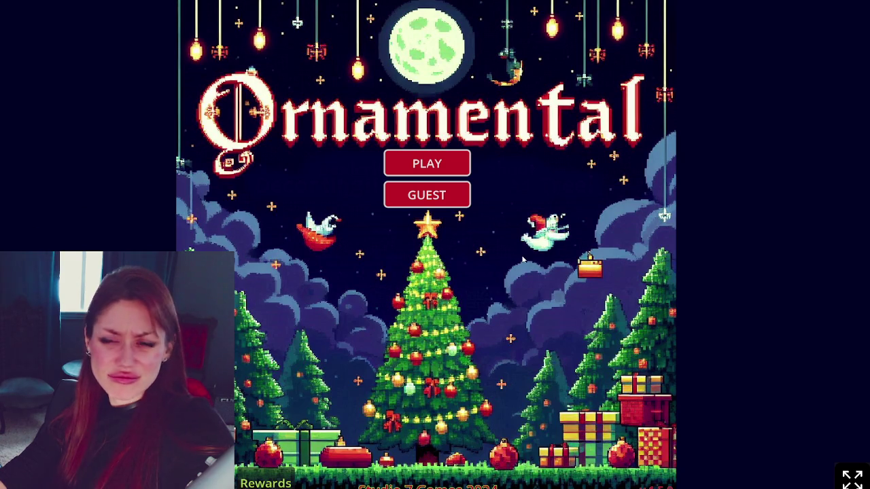
{"action": "left_click", "coordinate": [450, 199]}
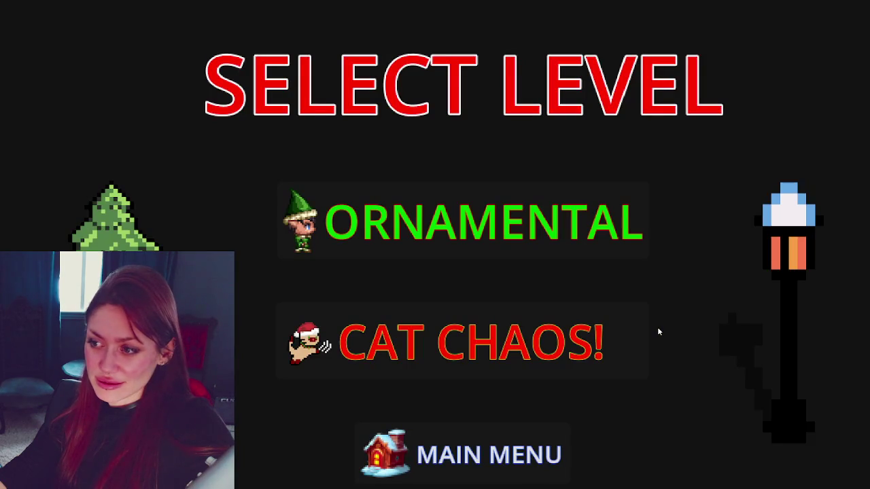
Step: Start Cat Chaos and knock down the reindeer, two candles and both wreaths
{"action": "left_click", "coordinate": [426, 333]}
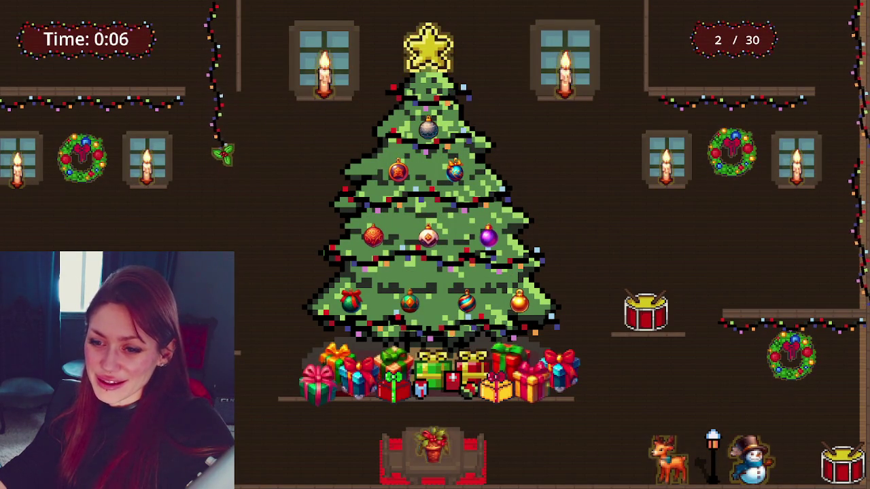
{"action": "left_click", "coordinate": [670, 460]}
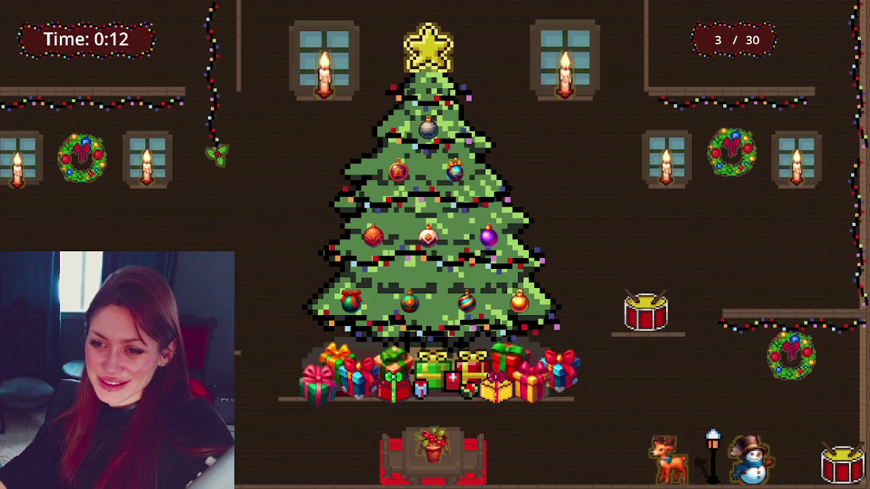
{"action": "left_click", "coordinate": [17, 167]}
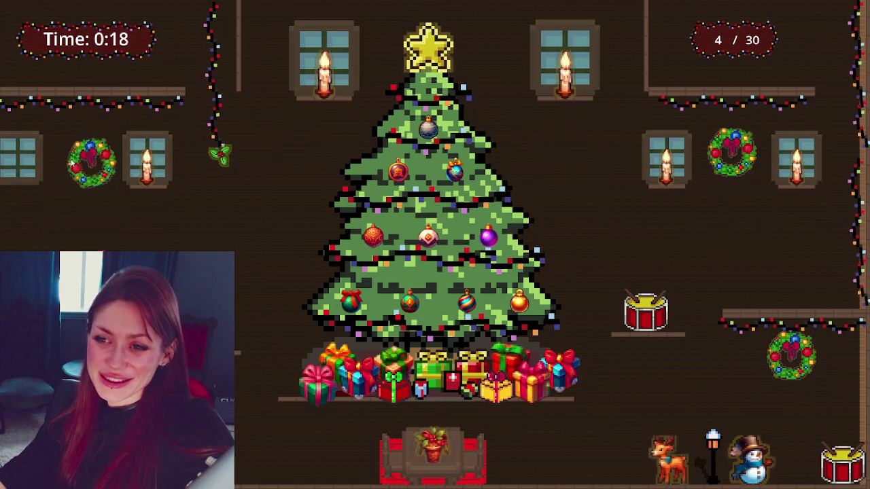
{"action": "left_click", "coordinate": [69, 176]}
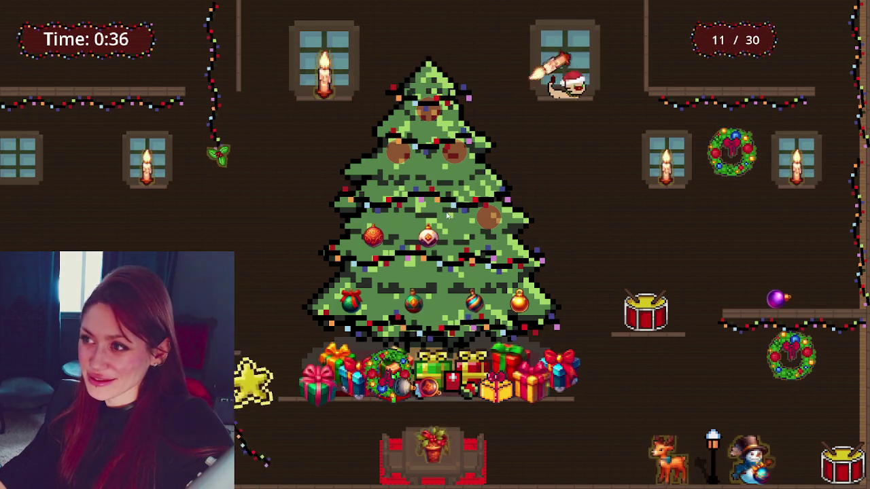
{"action": "left_click", "coordinate": [461, 164]}
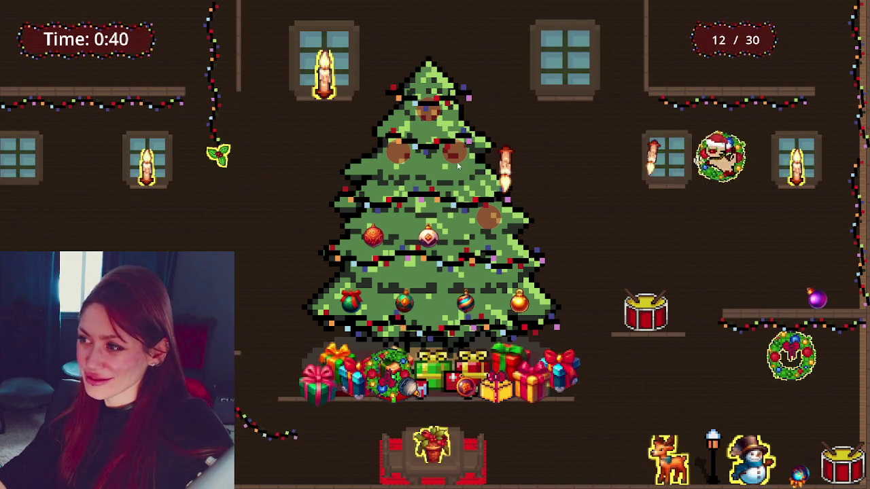
{"action": "left_click", "coordinate": [510, 139]}
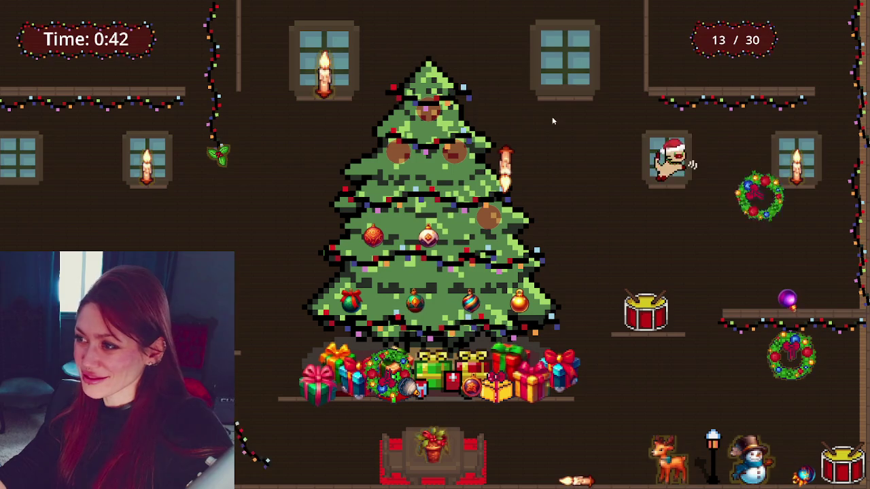
Step: Knock the right-window candle and another decoration down to reach 20 of 30
{"action": "left_click", "coordinate": [796, 165]}
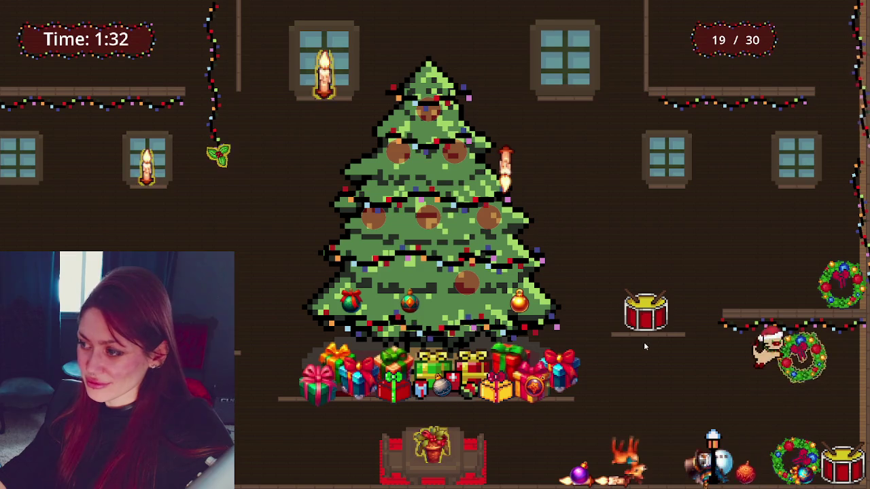
{"action": "left_click", "coordinate": [564, 344]}
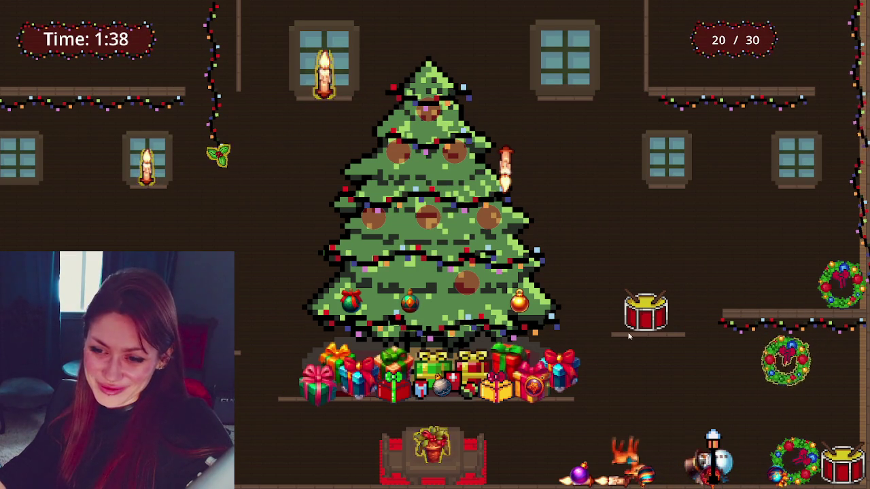
Step: Knock down four more decorations to reach 27 of 30, then step the cat off the window ledge
{"action": "left_click", "coordinate": [510, 340]}
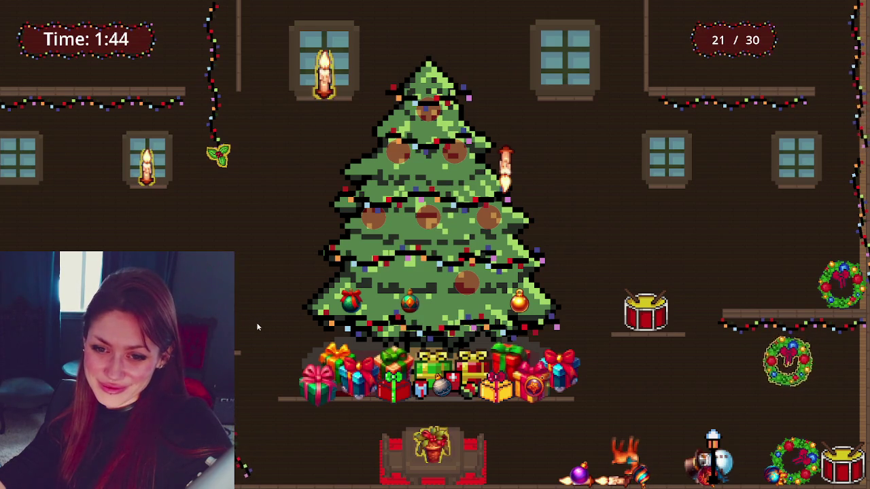
{"action": "left_click", "coordinate": [269, 271]}
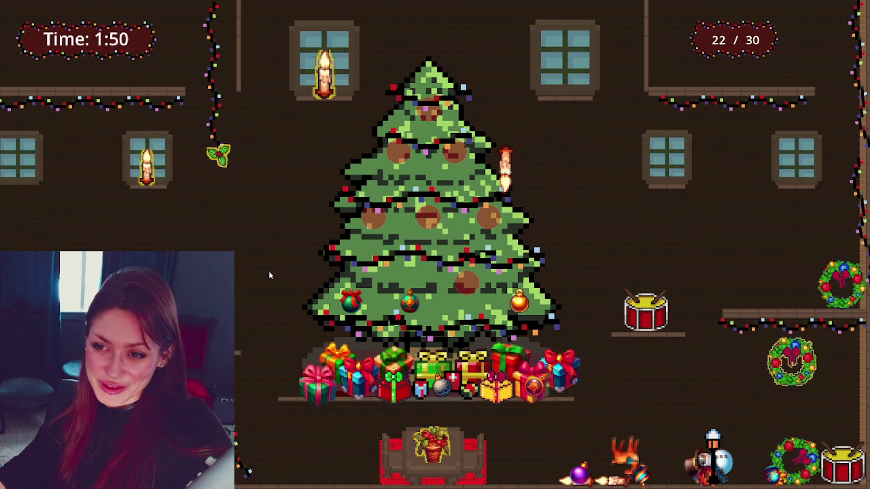
{"action": "left_click", "coordinate": [300, 265]}
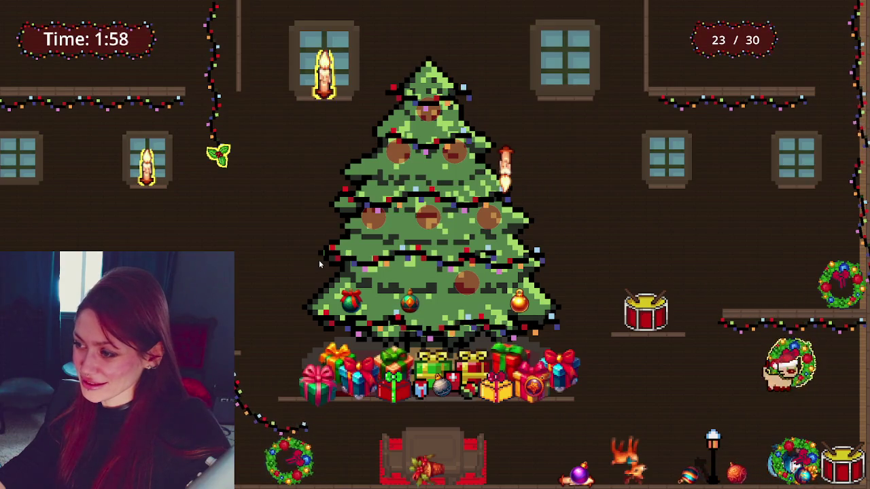
{"action": "left_click", "coordinate": [319, 260]}
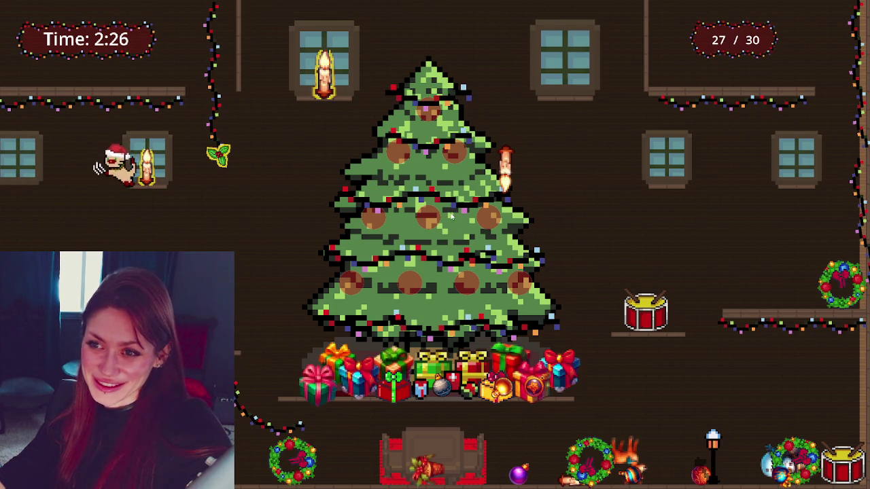
{"action": "key", "text": "Left"}
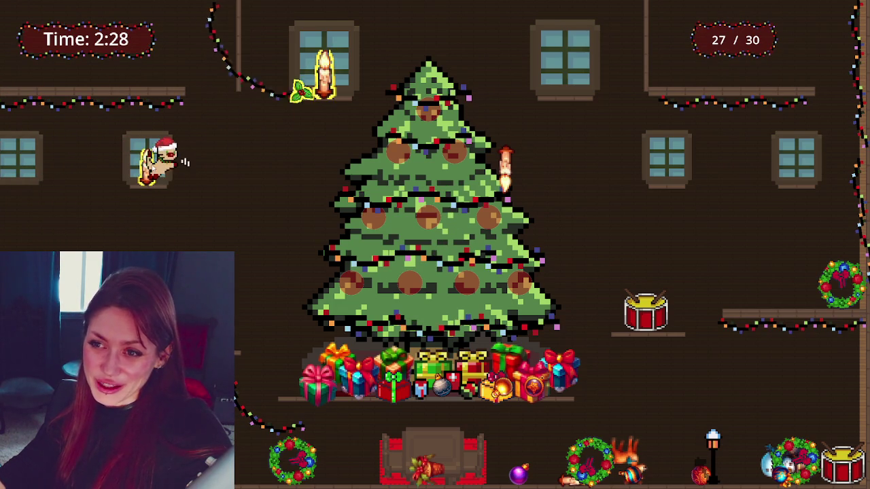
Step: Jump the cat onto the top-left ledge and knock off the window candle
{"action": "key", "text": "Left"}
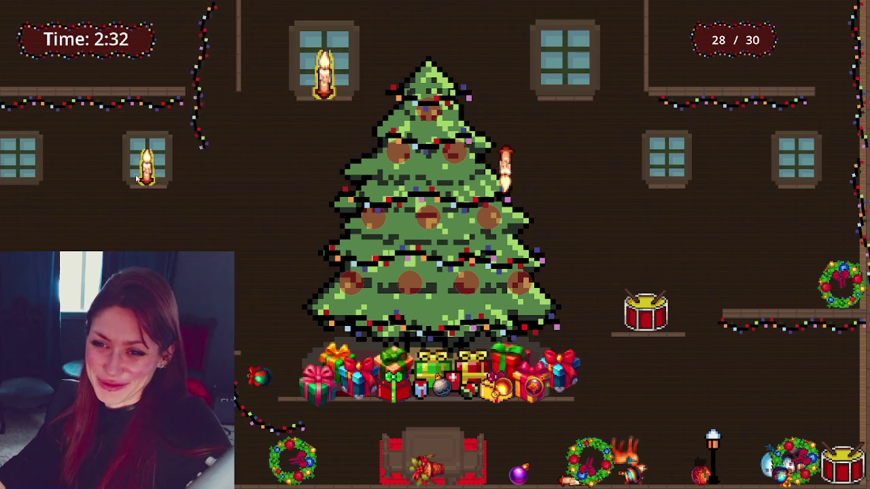
{"action": "key", "text": "Up"}
{"action": "key", "text": "Right"}
{"action": "key", "text": "Up"}
{"action": "key", "text": "Left"}
{"action": "key", "text": "Up"}
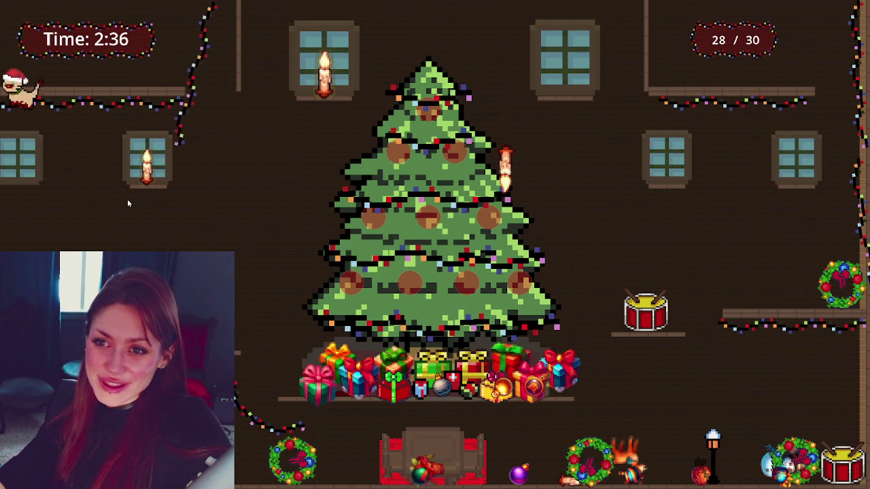
{"action": "key", "text": "Up"}
{"action": "key", "text": "Up"}
{"action": "key", "text": "Up"}
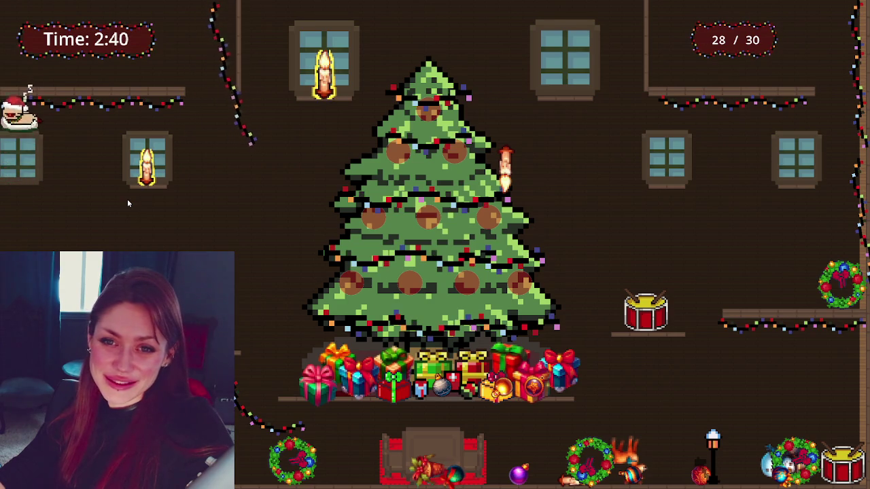
{"action": "key", "text": "Up"}
{"action": "key", "text": "Up"}
{"action": "key", "text": "Right"}
{"action": "key", "text": "Up"}
Step: Climb the cat up the tree and leap off the treetop for the last decoration
{"action": "key", "text": "Right"}
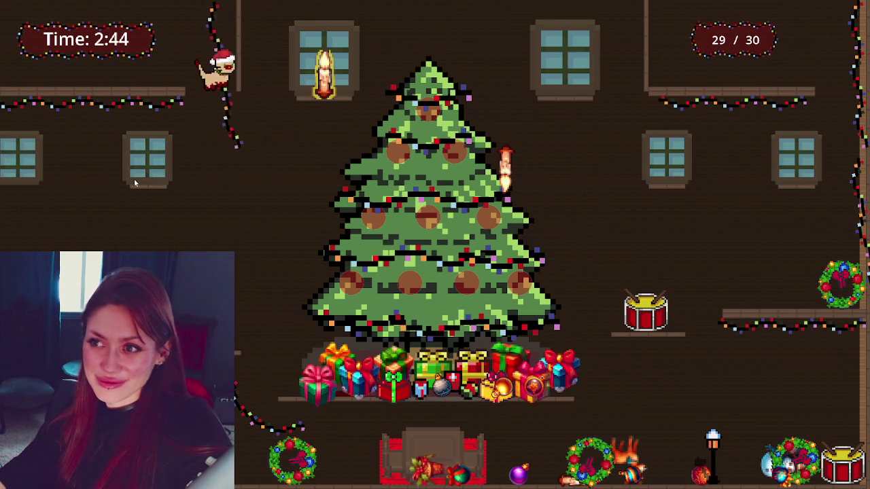
{"action": "key", "text": "Right"}
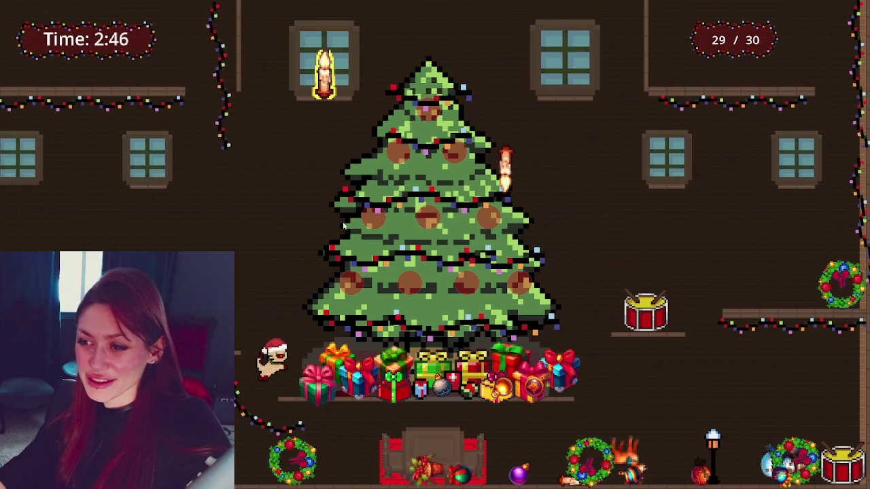
{"action": "key", "text": "Up"}
{"action": "key", "text": "Right"}
{"action": "key", "text": "Left"}
{"action": "key", "text": "Up"}
{"action": "key", "text": "Right"}
{"action": "key", "text": "Up"}
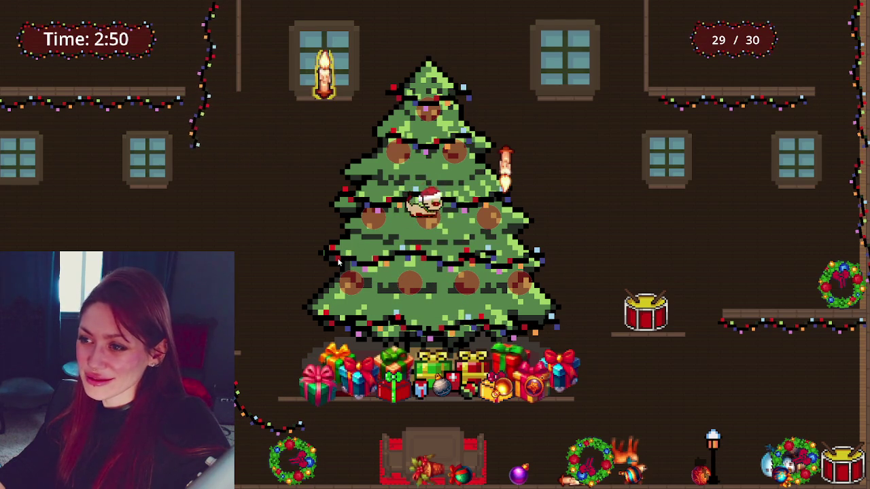
{"action": "key", "text": "Left"}
{"action": "key", "text": "Up"}
{"action": "key", "text": "Right"}
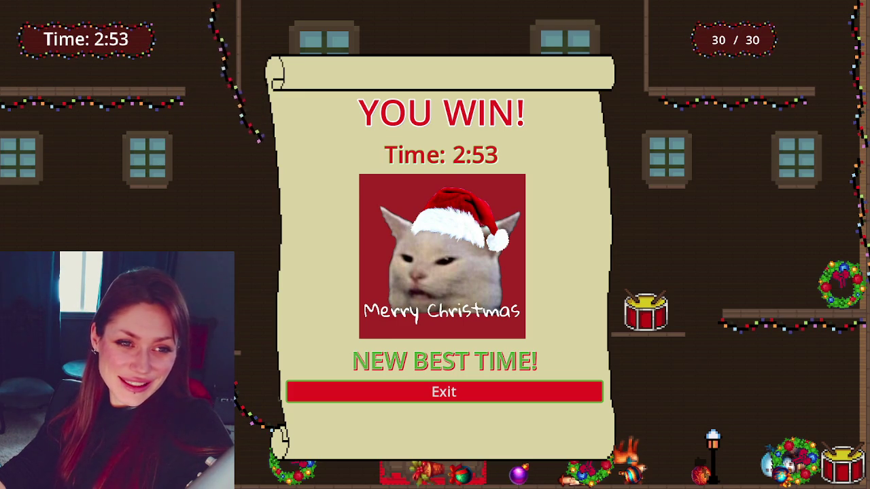
Step: Exit the YOU WIN scroll back to the title menu
{"action": "left_click", "coordinate": [420, 392]}
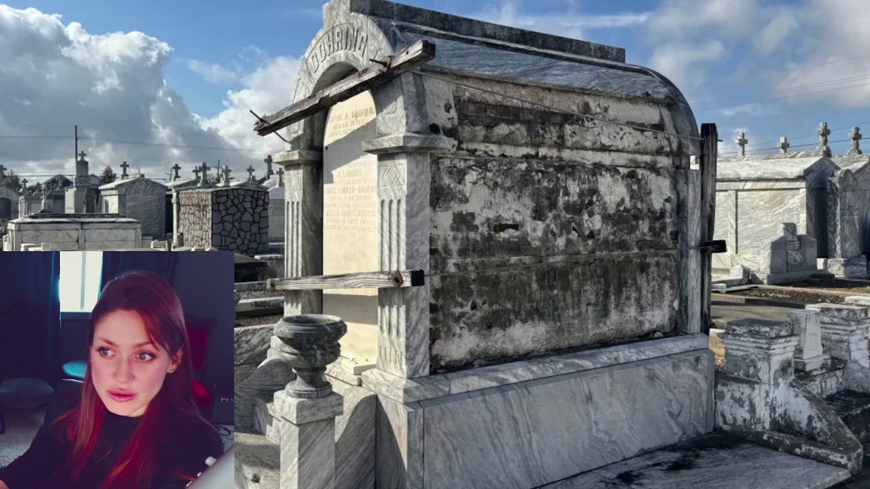
Step: Move the swamp video further right and enlarge it, then close the small video window
{"action": "left_click_drag", "start_coordinate": [617, 65], "coordinate": [710, 67]}
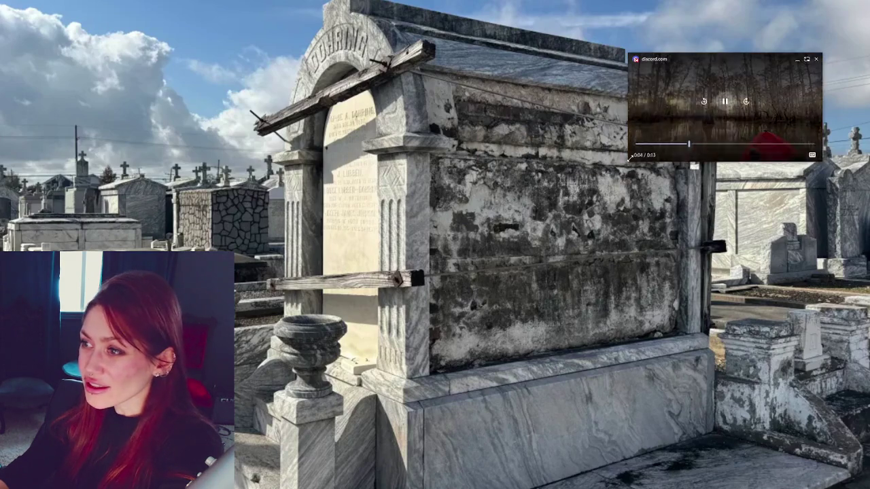
{"action": "left_click_drag", "start_coordinate": [631, 158], "coordinate": [107, 454]}
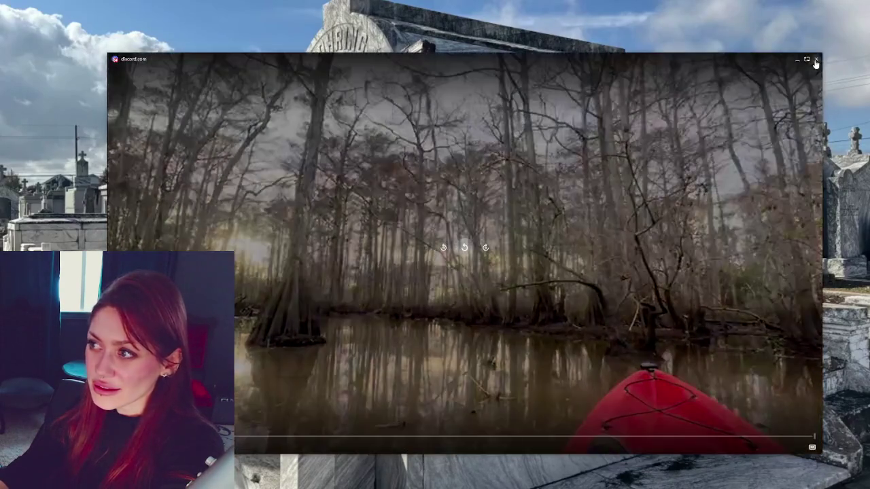
{"action": "left_click", "coordinate": [816, 61]}
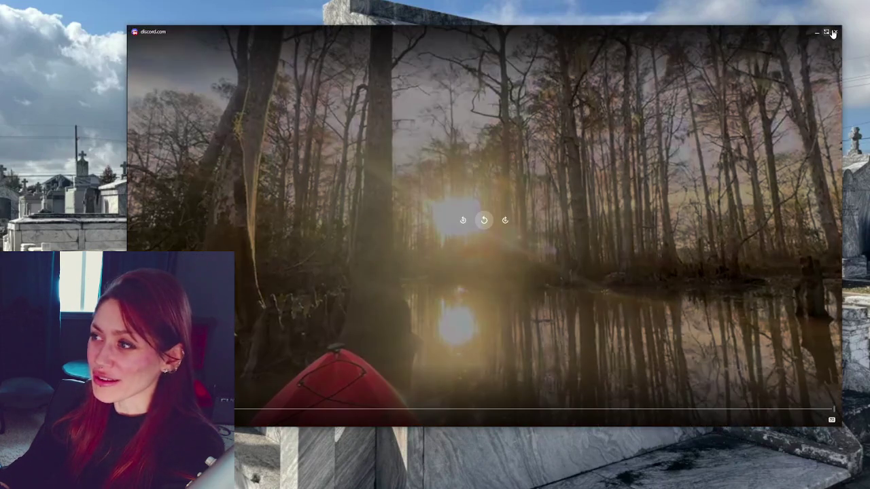
Step: Close the swamp video and enlarge the train-window video over the mummy photo
{"action": "left_click", "coordinate": [834, 32]}
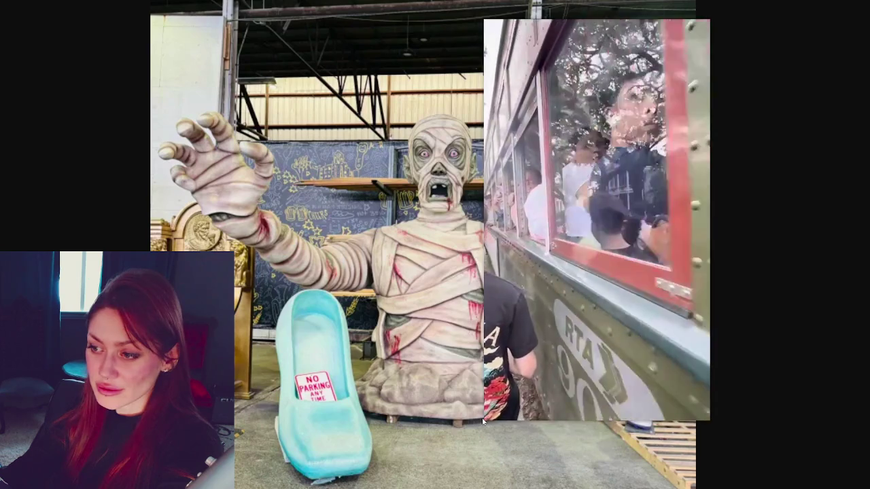
{"action": "left_click_drag", "start_coordinate": [484, 419], "coordinate": [464, 456]}
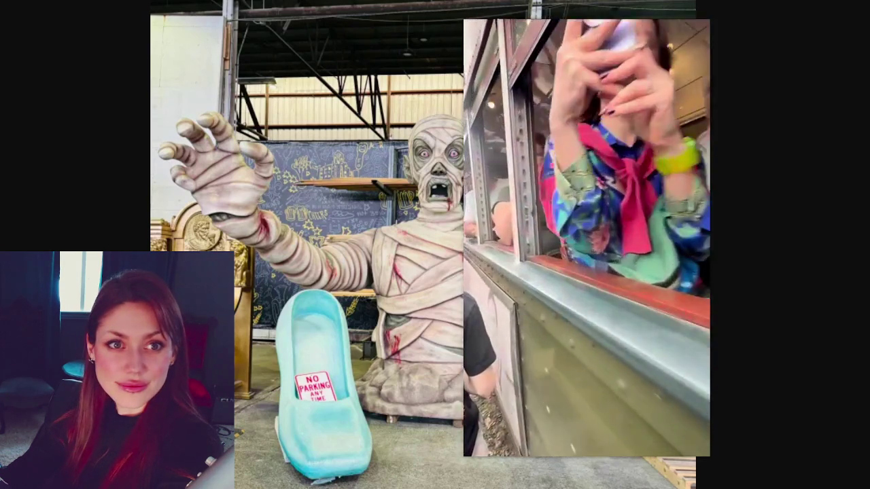